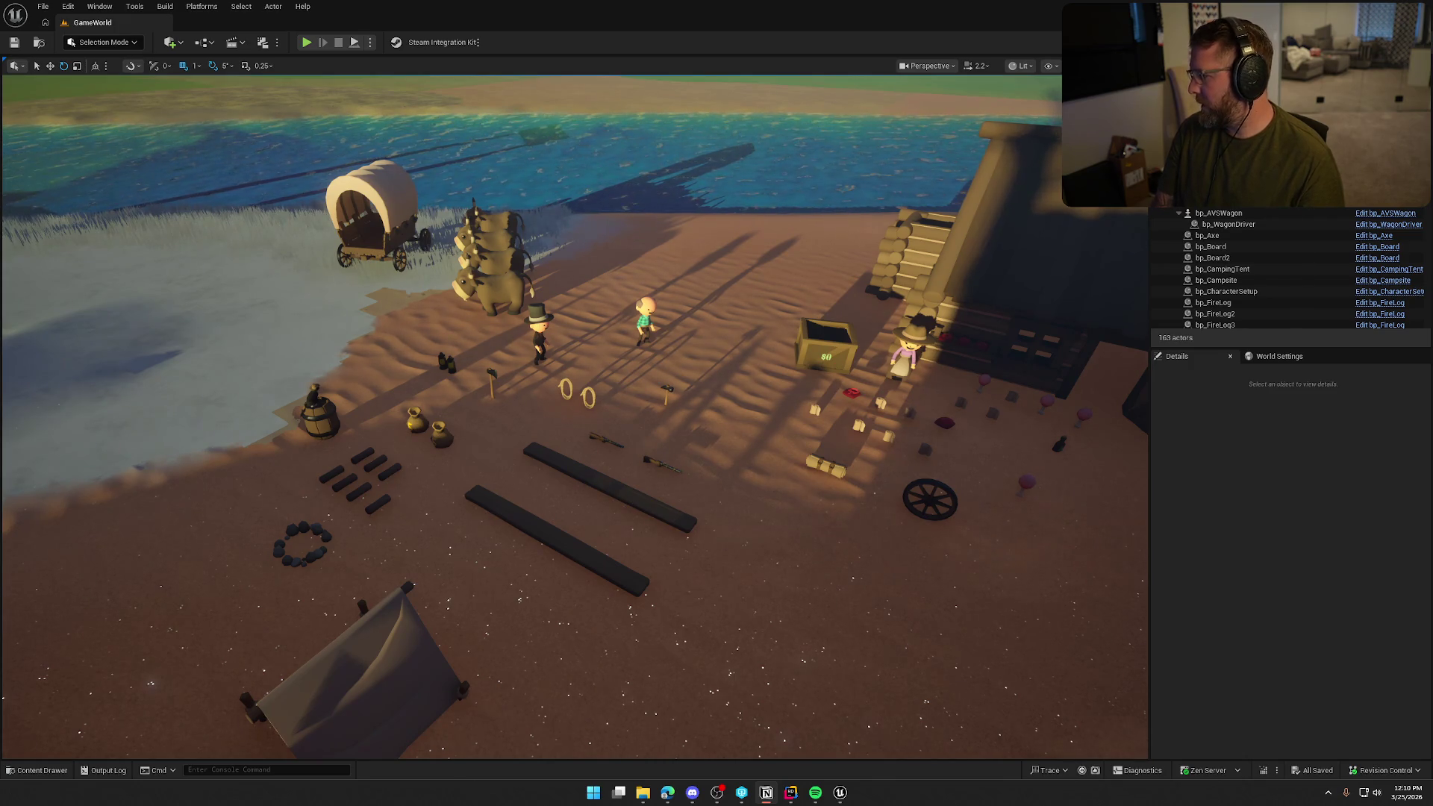
# - Fly past the log fence and cabin front, then settle low near the characters, wagon and oxen
pyautogui.press('s')
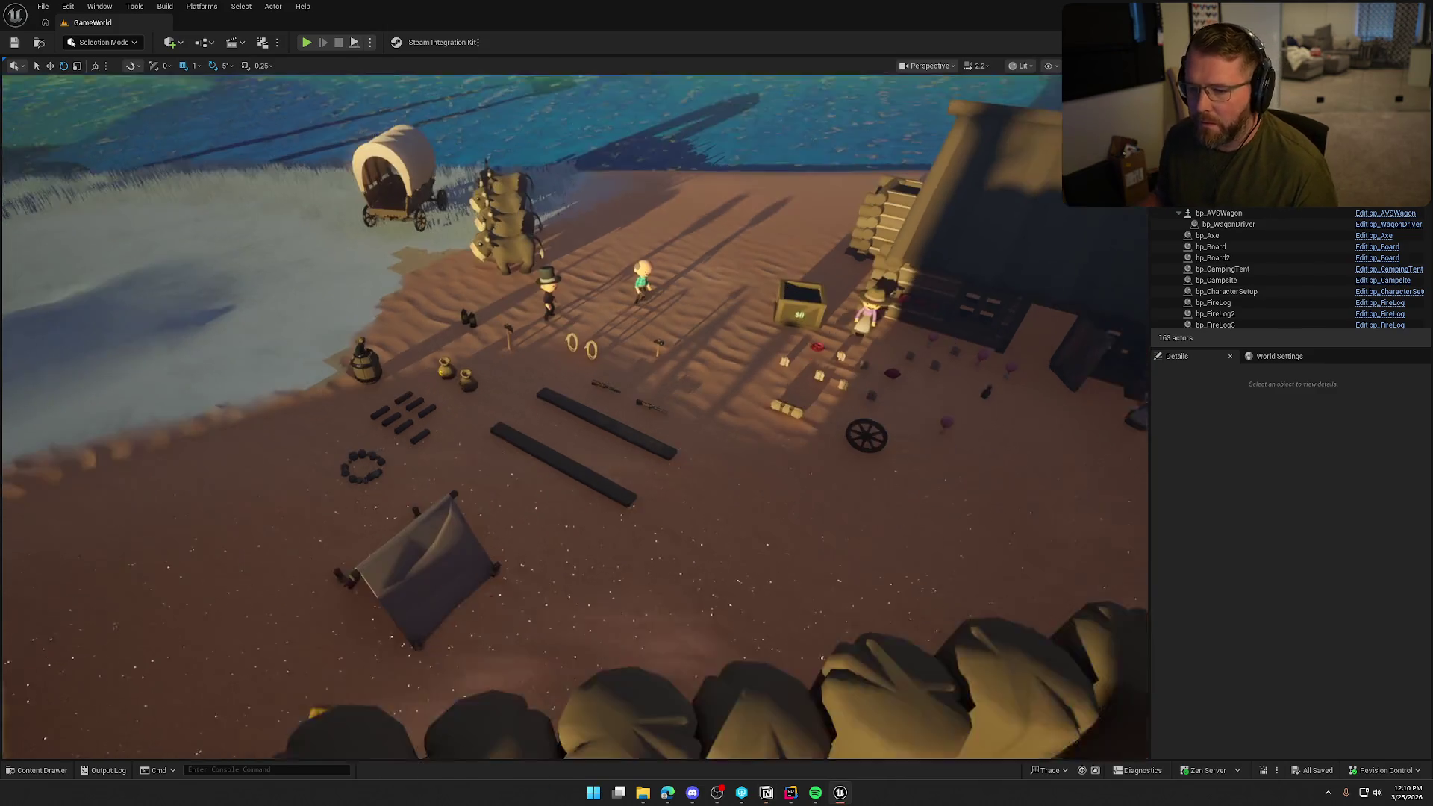
pyautogui.press('d')
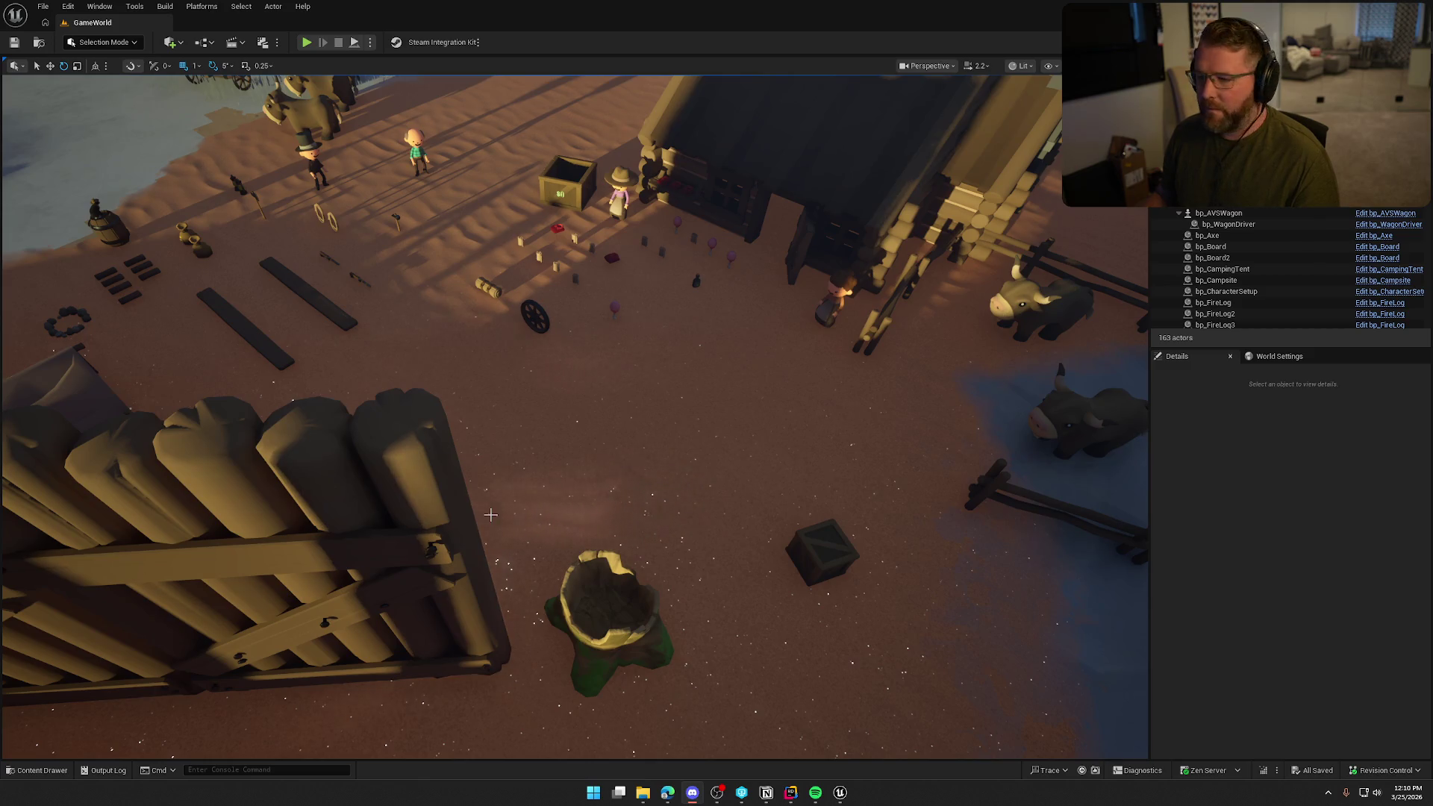
pyautogui.press('d')
pyautogui.press('w')
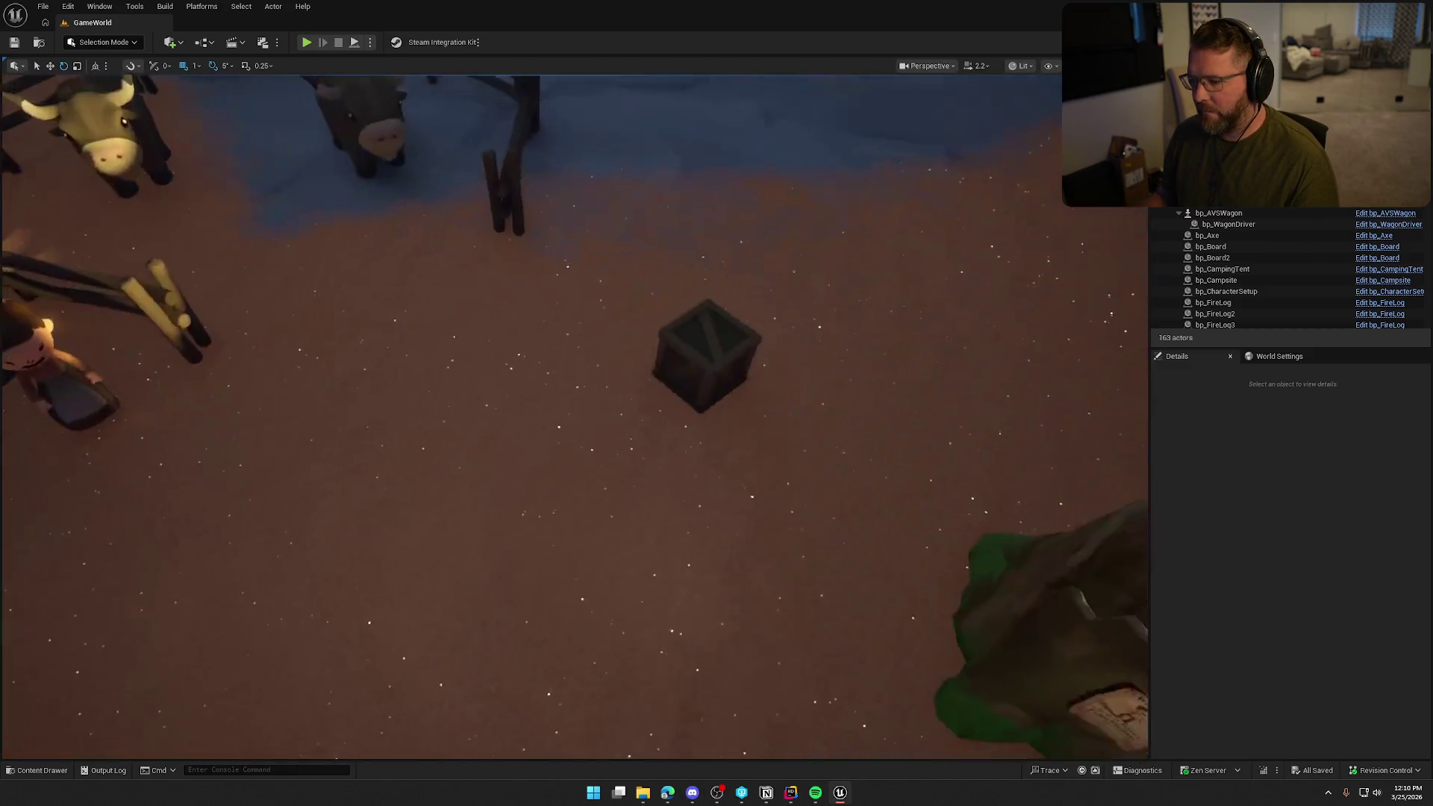
pyautogui.press('a')
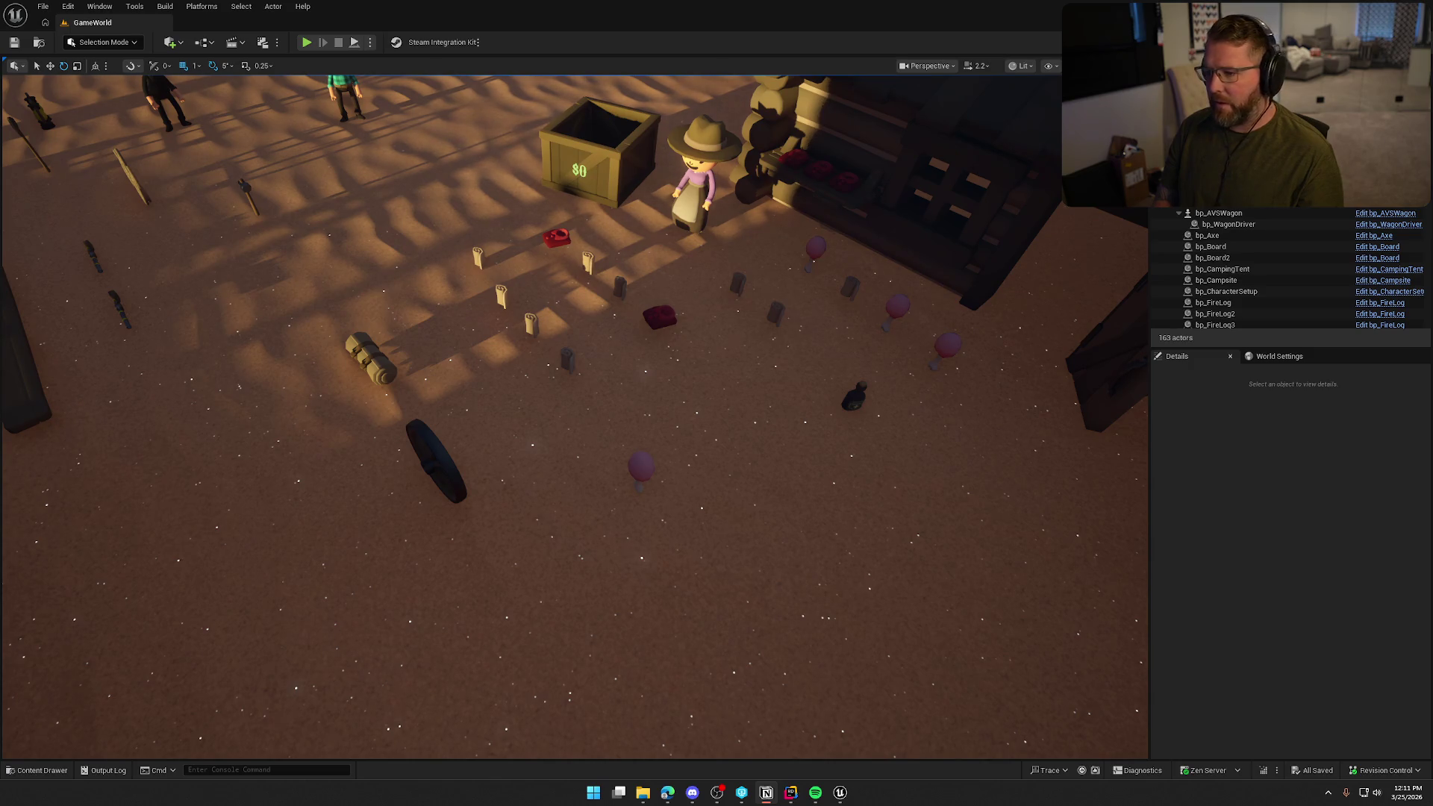
pyautogui.press('Down')
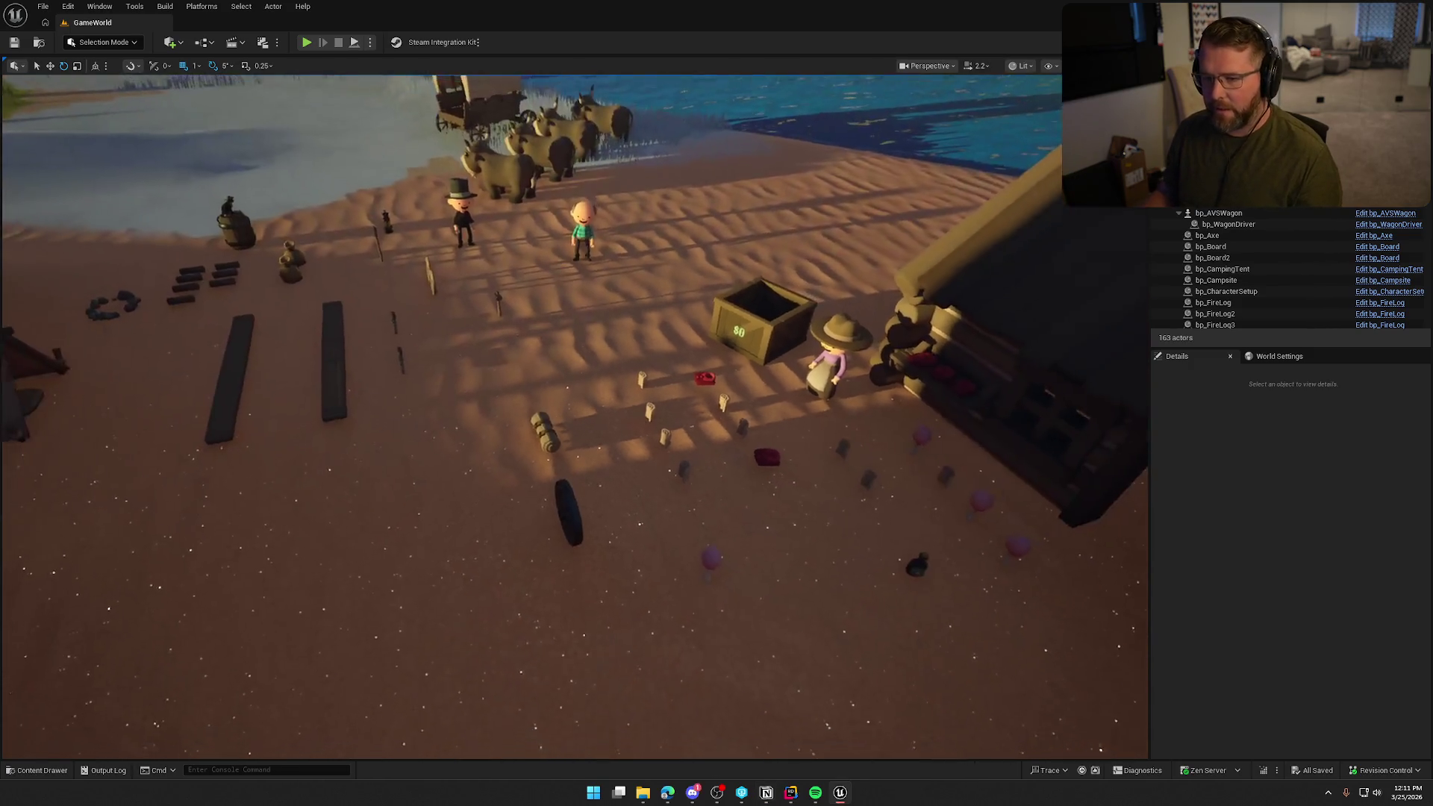
pyautogui.press('Up')
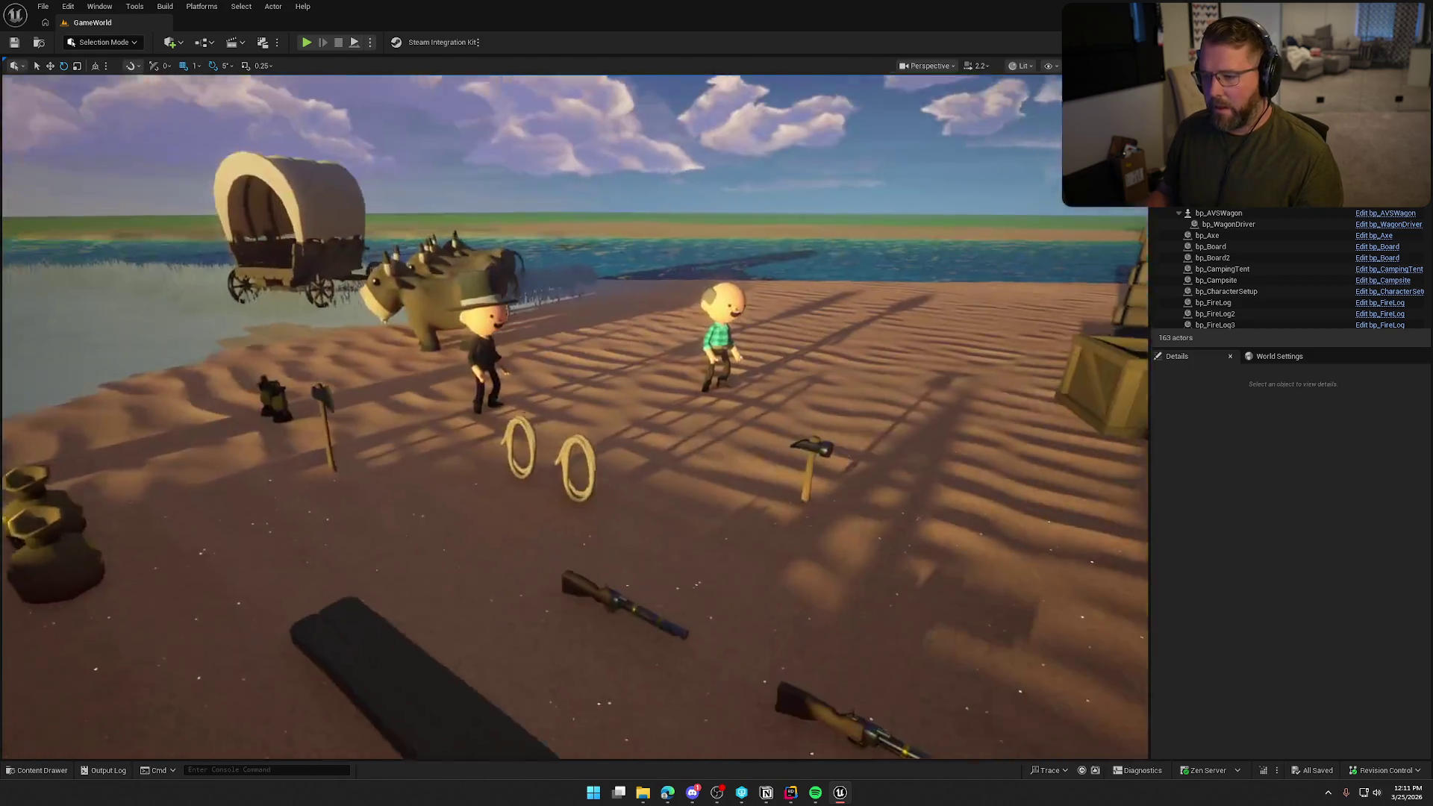
pyautogui.press('Down')
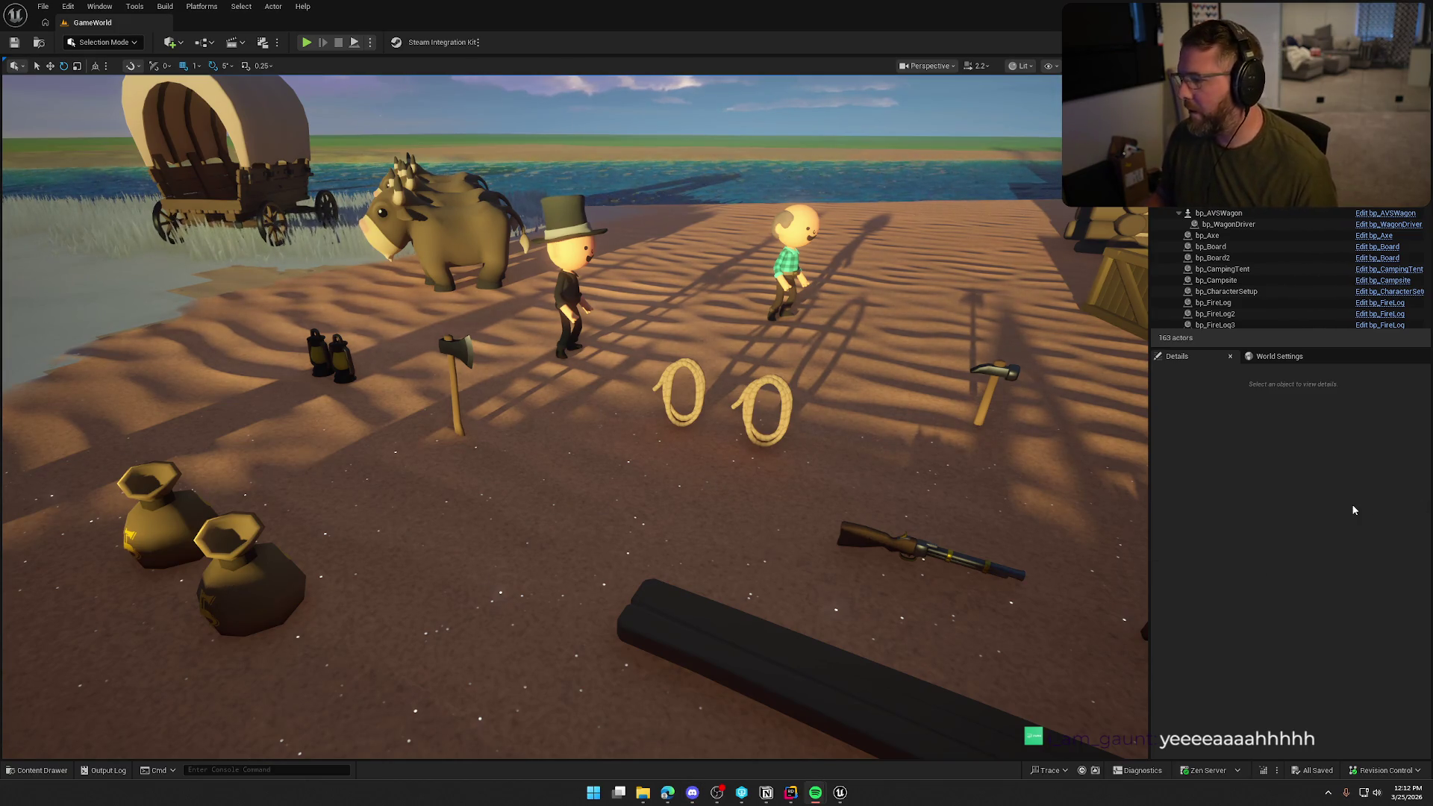
# - Fly the camera back and then forward over the laid-out camp props
pyautogui.moveTo(574, 418)
pyautogui.mouseDown()
pyautogui.moveTo(574, 448)
pyautogui.moveTo(522, 425)
pyautogui.mouseUp()
pyautogui.moveTo(591, 609)
pyautogui.mouseDown()
pyautogui.moveTo(608, 608)
pyautogui.moveTo(591, 649)
pyautogui.mouseUp()
pyautogui.moveTo(581, 471); pyautogui.dragTo(581, 436)
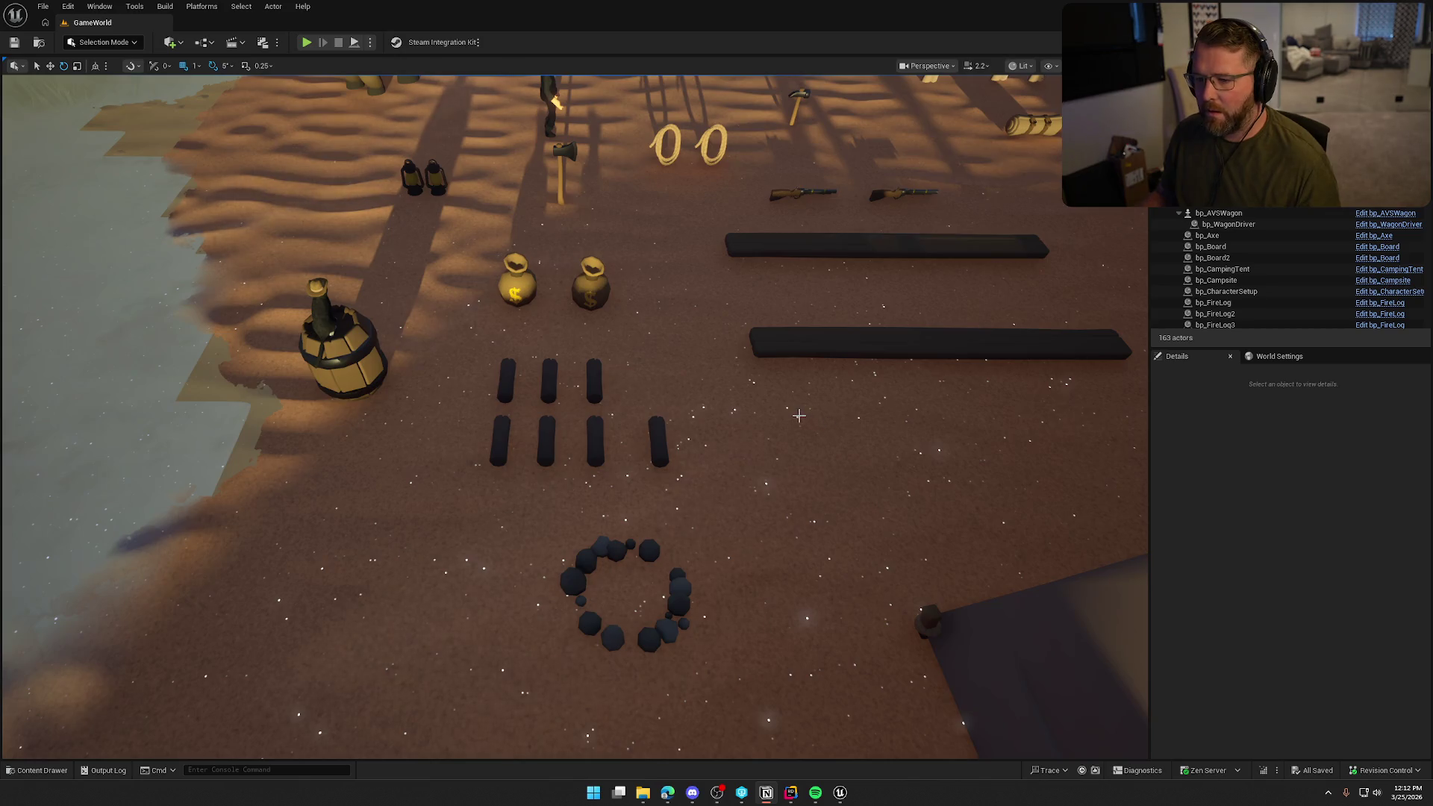
pyautogui.scroll(-5, 799, 415)
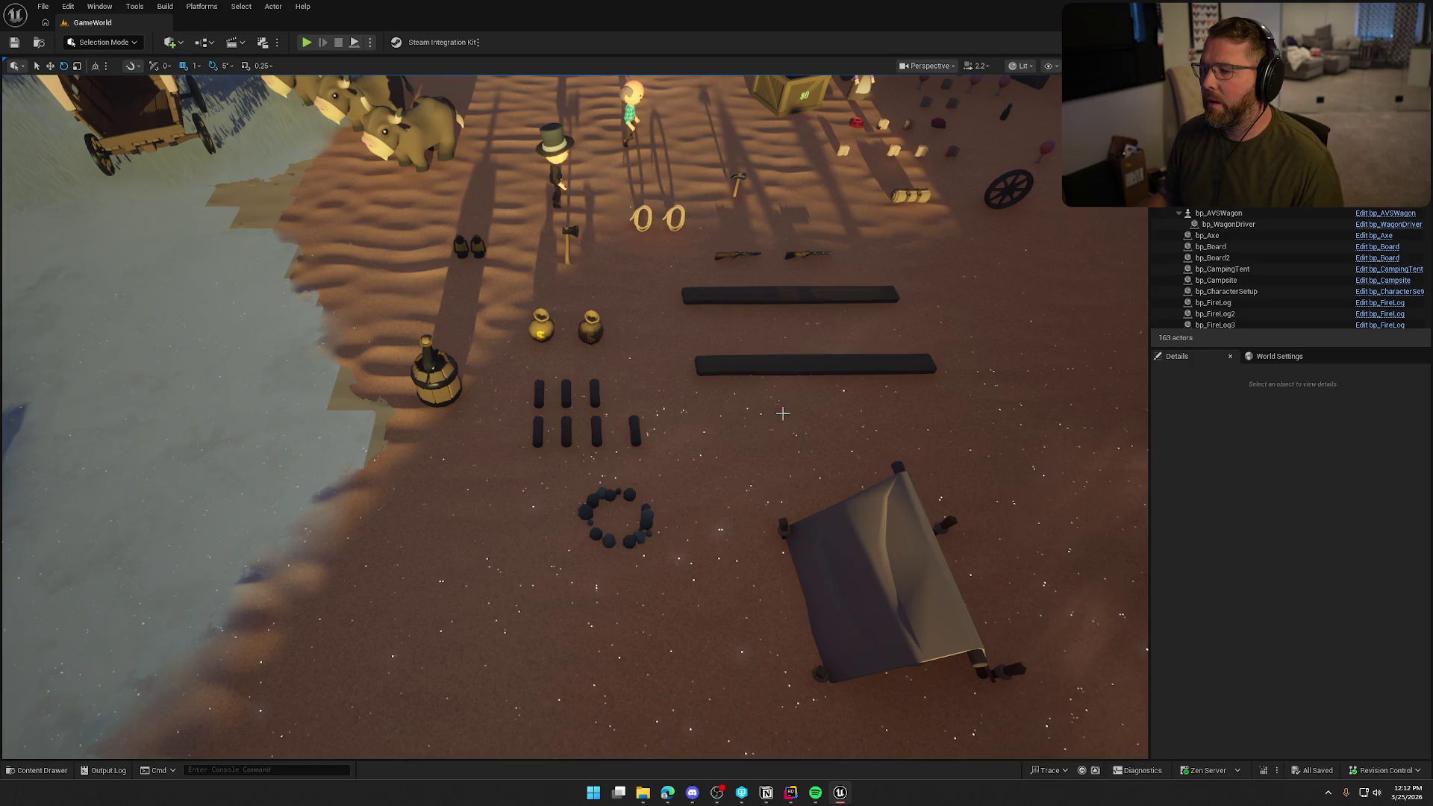
pyautogui.scroll(-5, 662, 432)
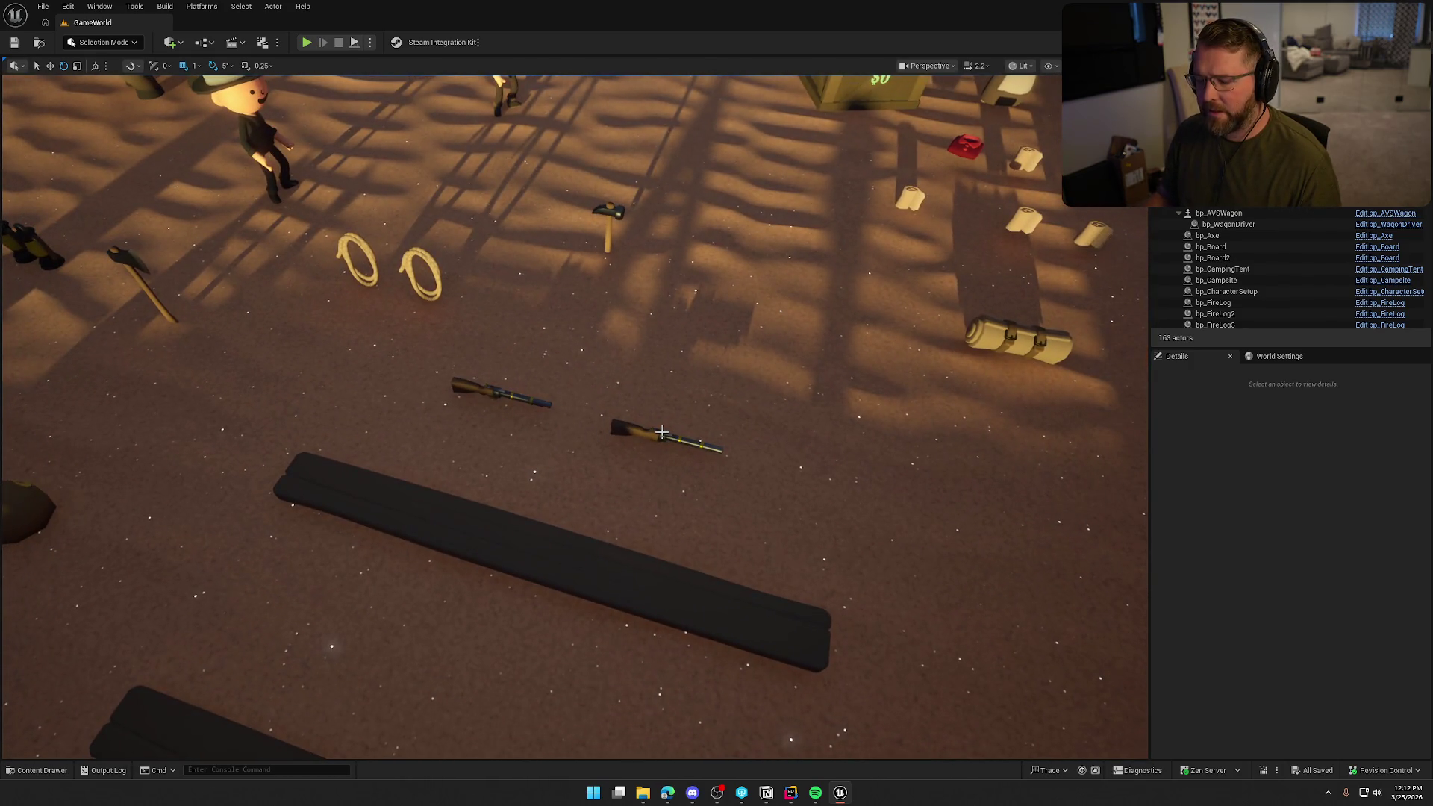
pyautogui.scroll(-5, 693, 435)
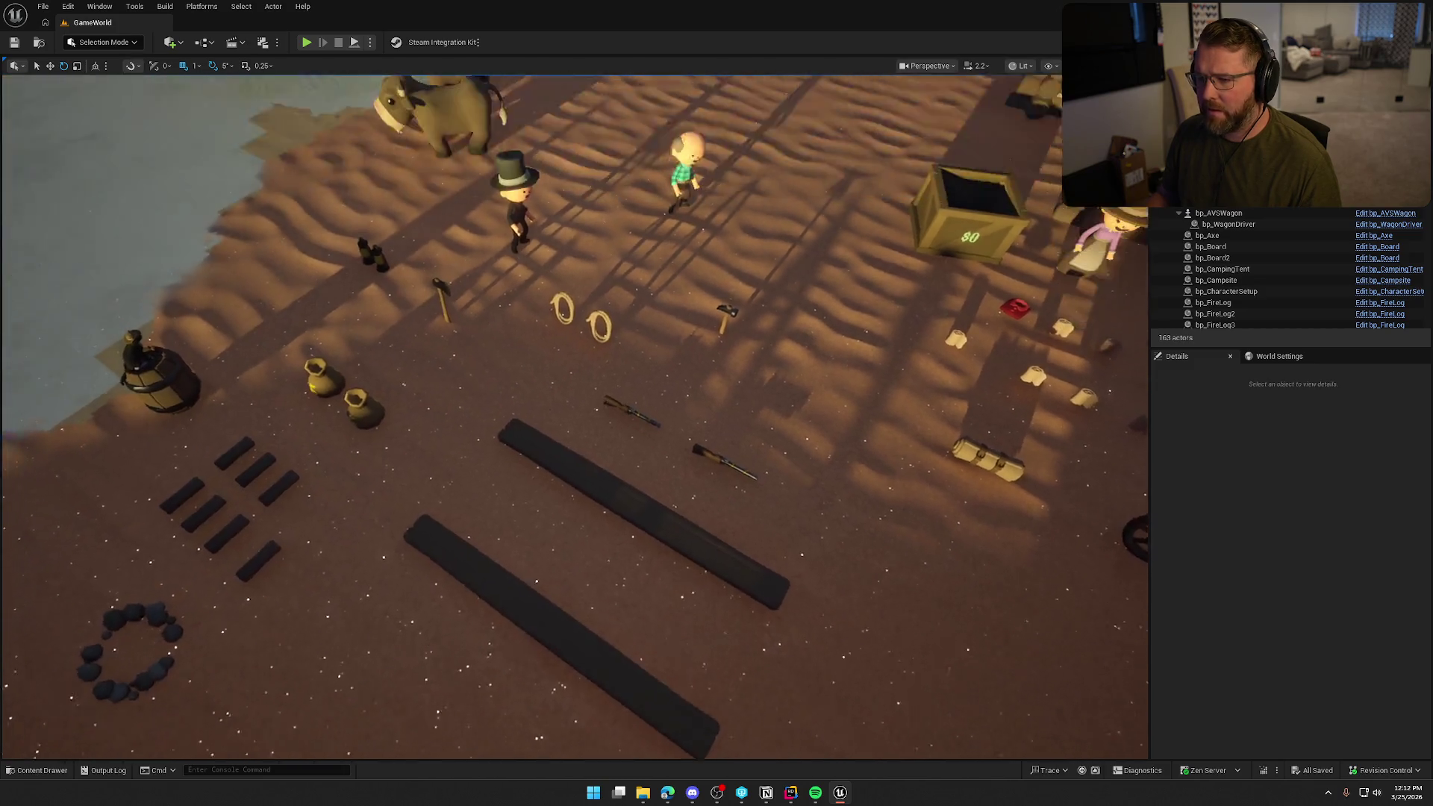
# - Slide toward the wagon wheel and cabin, then select the random item spawner
pyautogui.press('d')
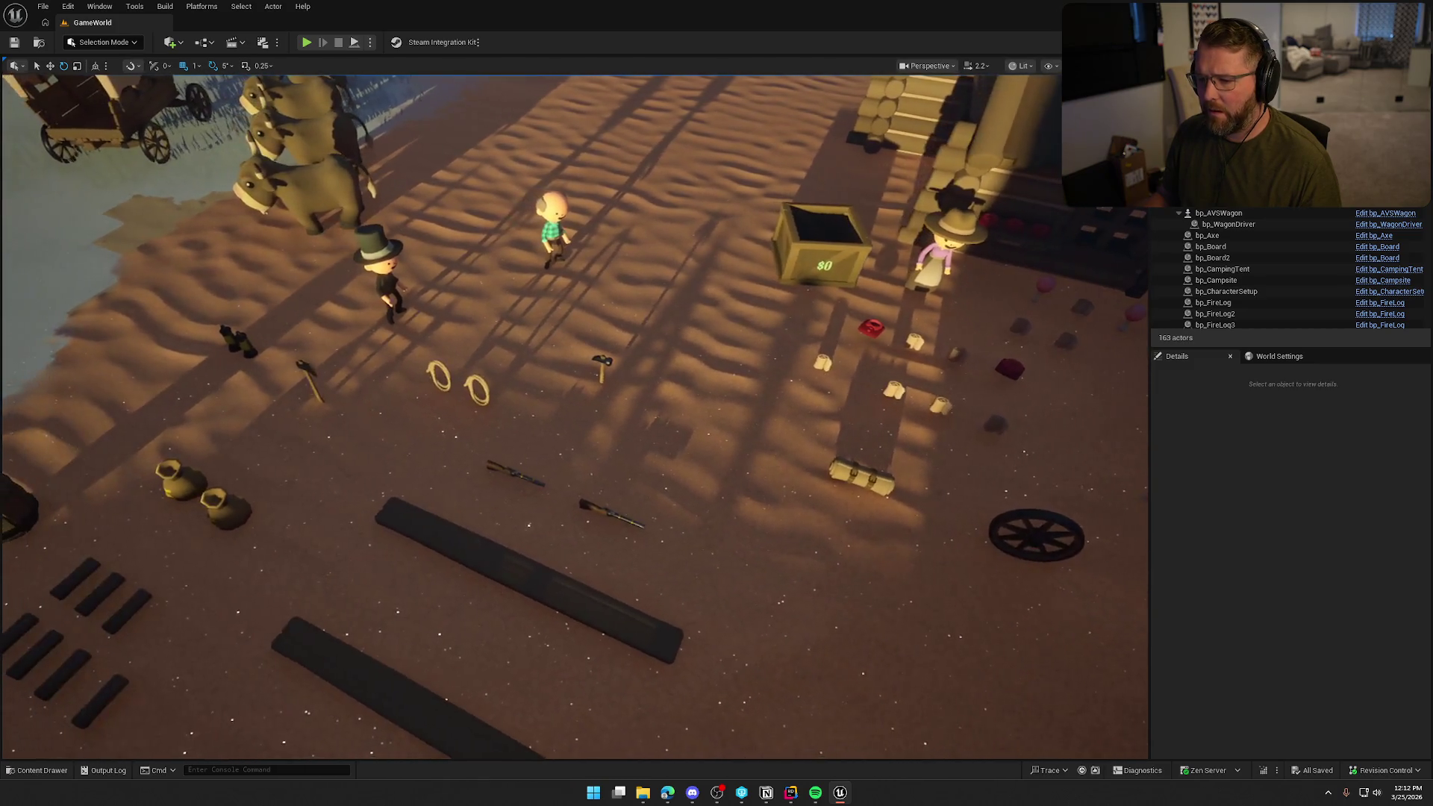
pyautogui.press('d')
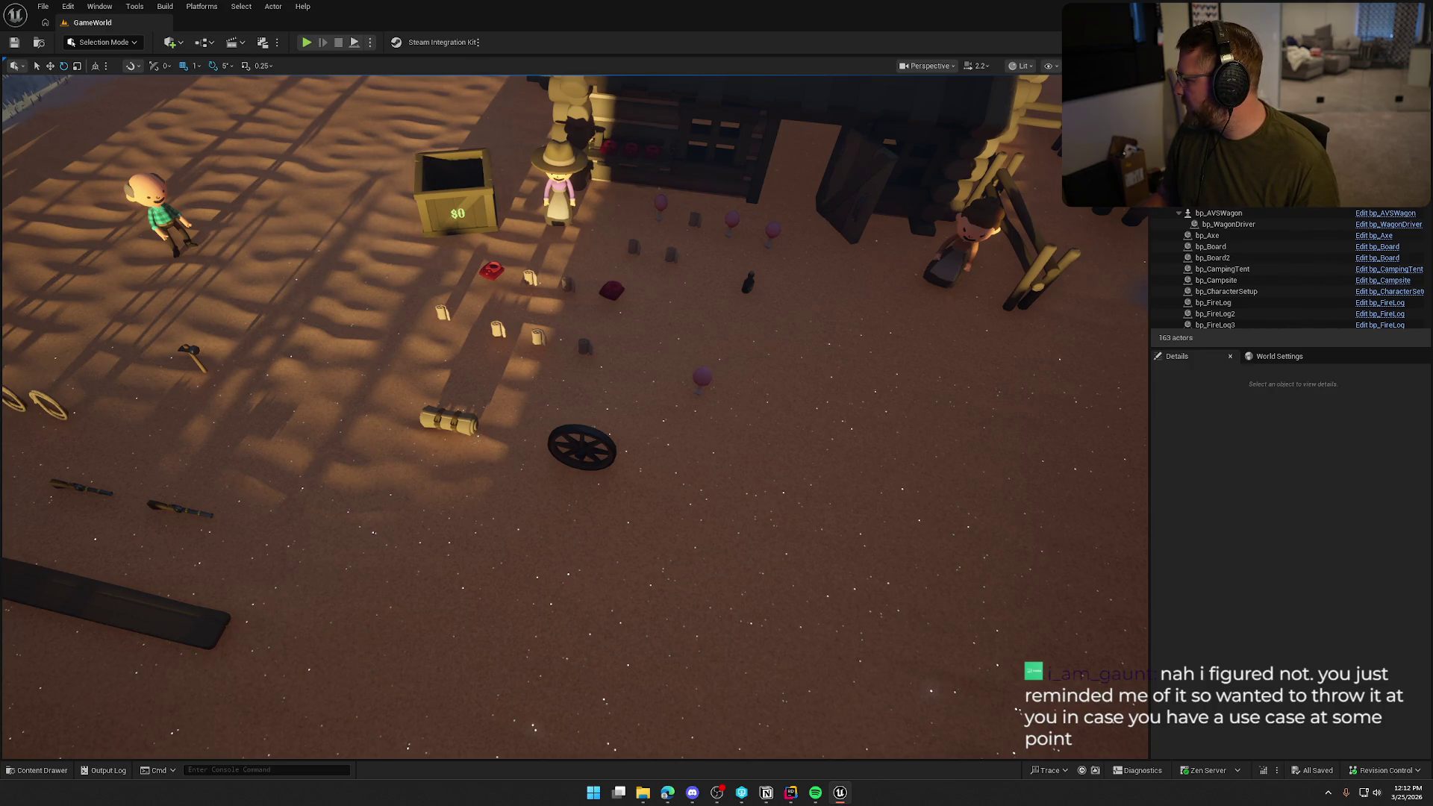
pyautogui.hotkey('alt', 'Tab')
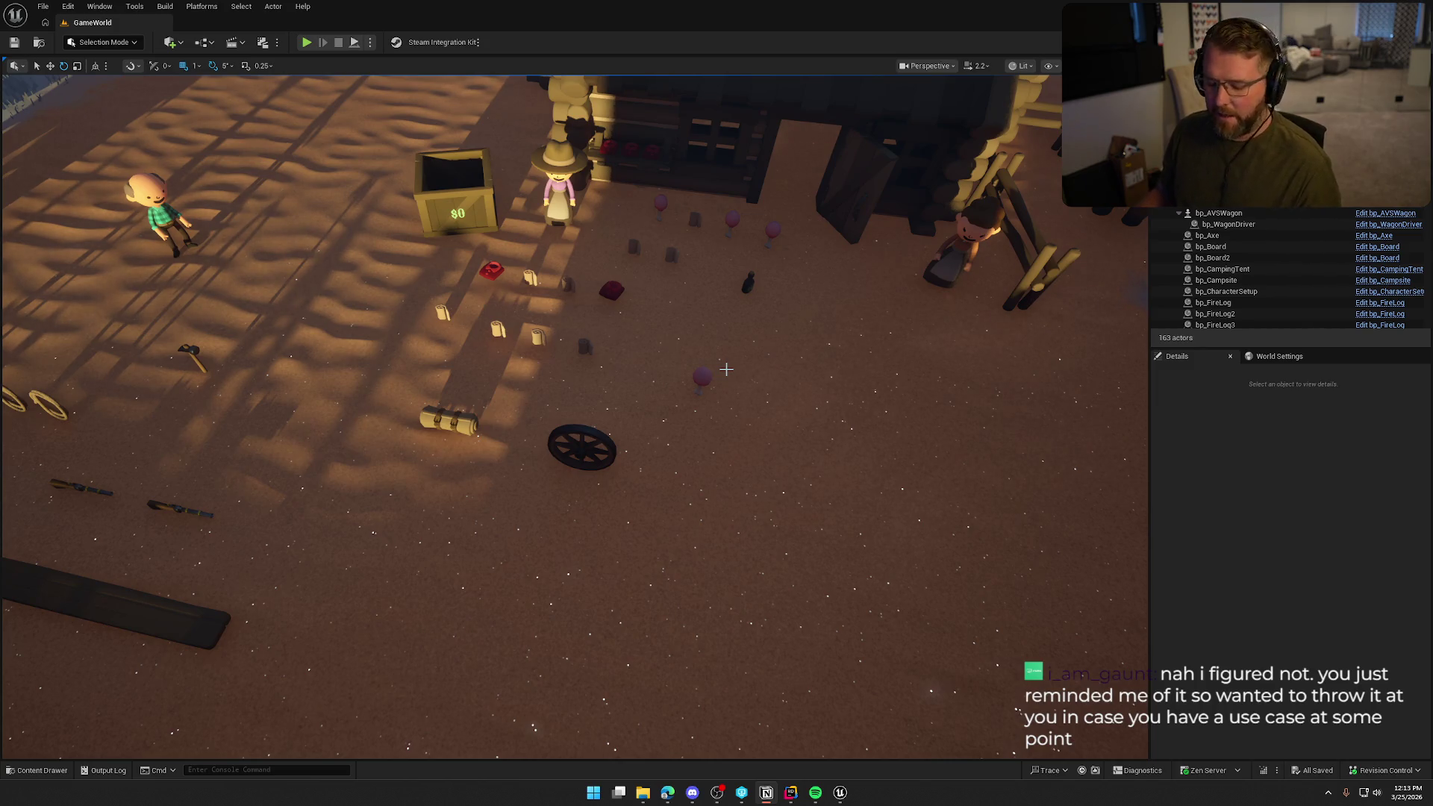
pyautogui.moveTo(757, 365)
pyautogui.mouseDown()
pyautogui.moveTo(739, 340)
pyautogui.moveTo(391, 291)
pyautogui.moveTo(202, 302)
pyautogui.moveTo(198, 344)
pyautogui.moveTo(195, 298)
pyautogui.moveTo(231, 278)
pyautogui.moveTo(254, 314)
pyautogui.mouseUp()
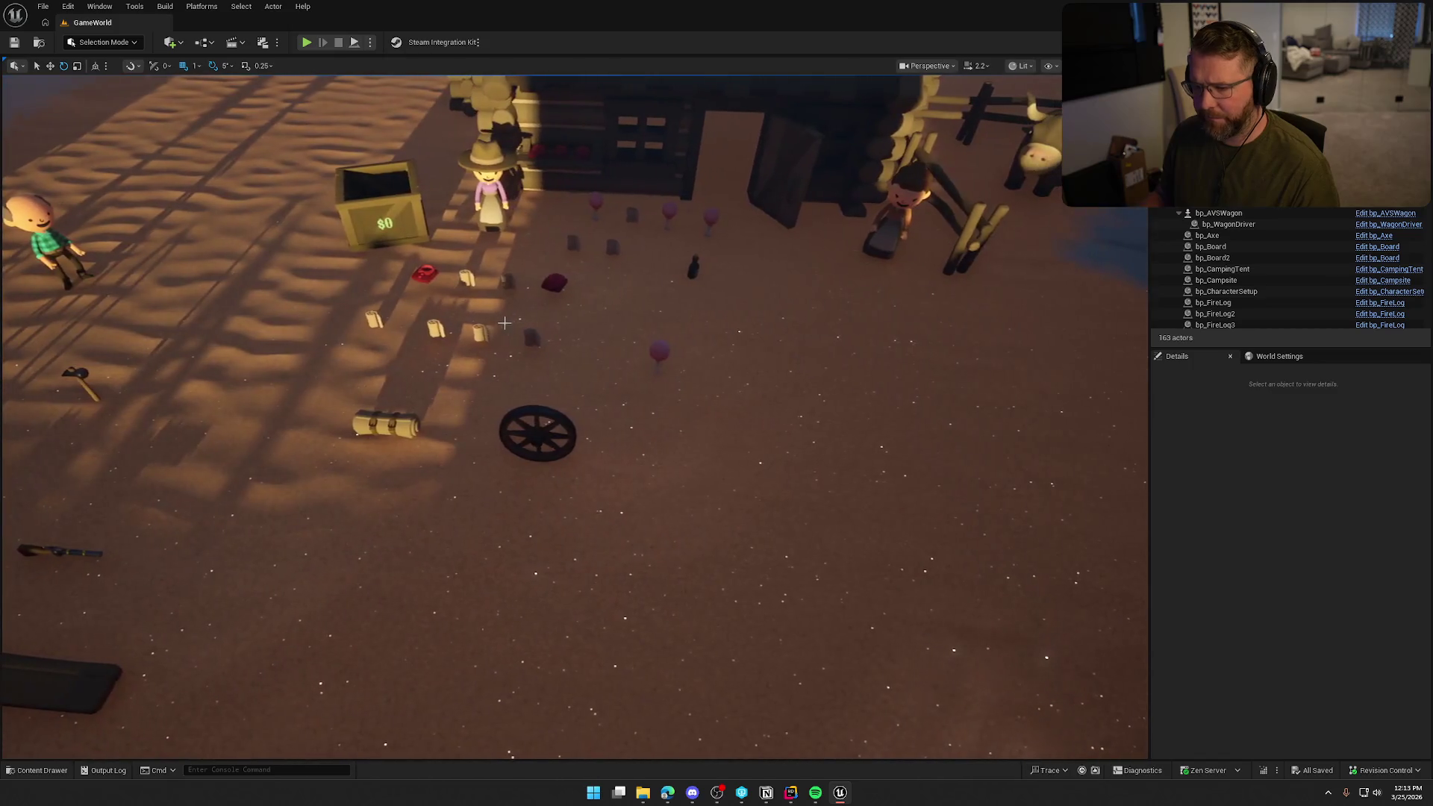
pyautogui.click(479, 333)
# - Select the hammer prop on the ground and show its bp_Hammer blueprint in Items
pyautogui.hotkey('ctrl', 'b')
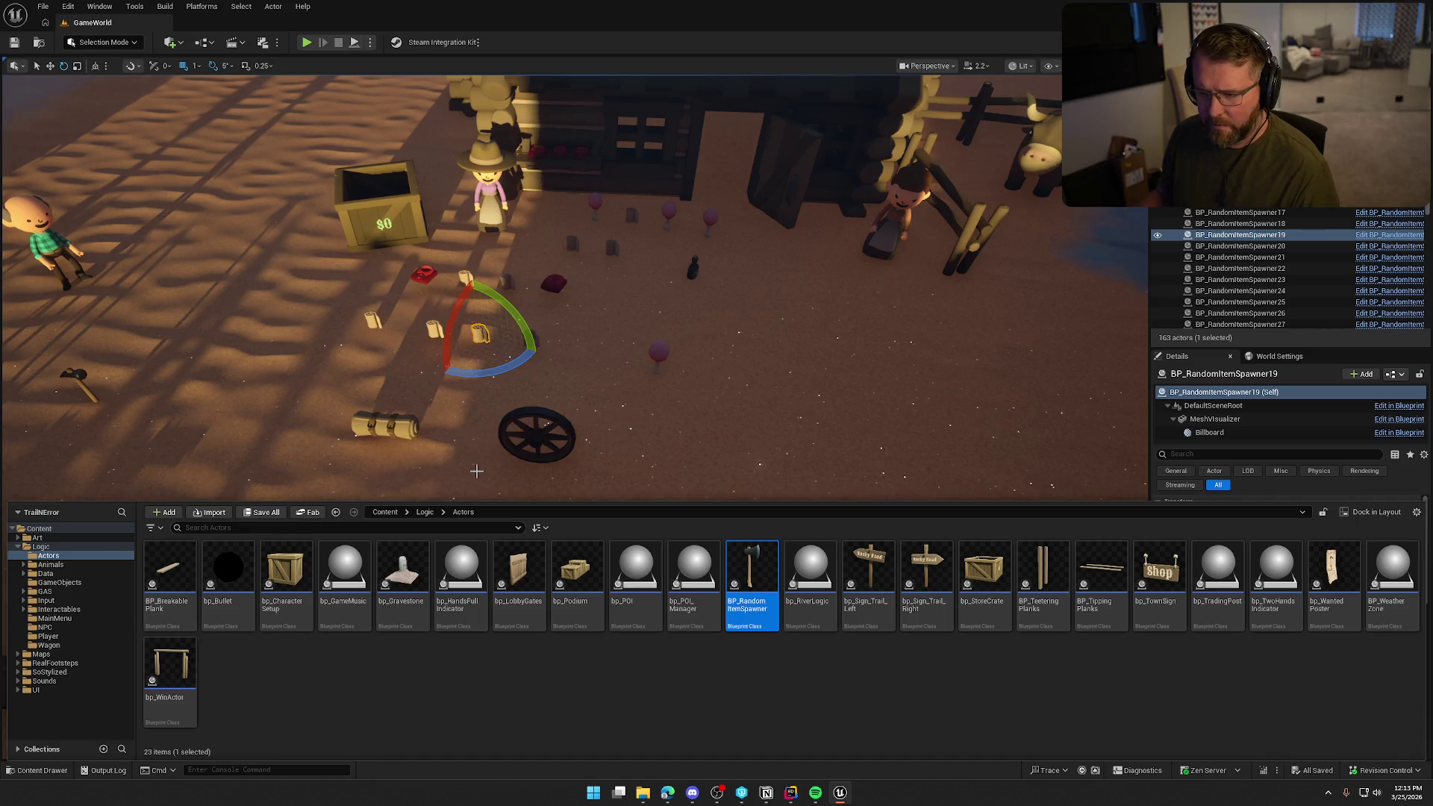
pyautogui.click(79, 371)
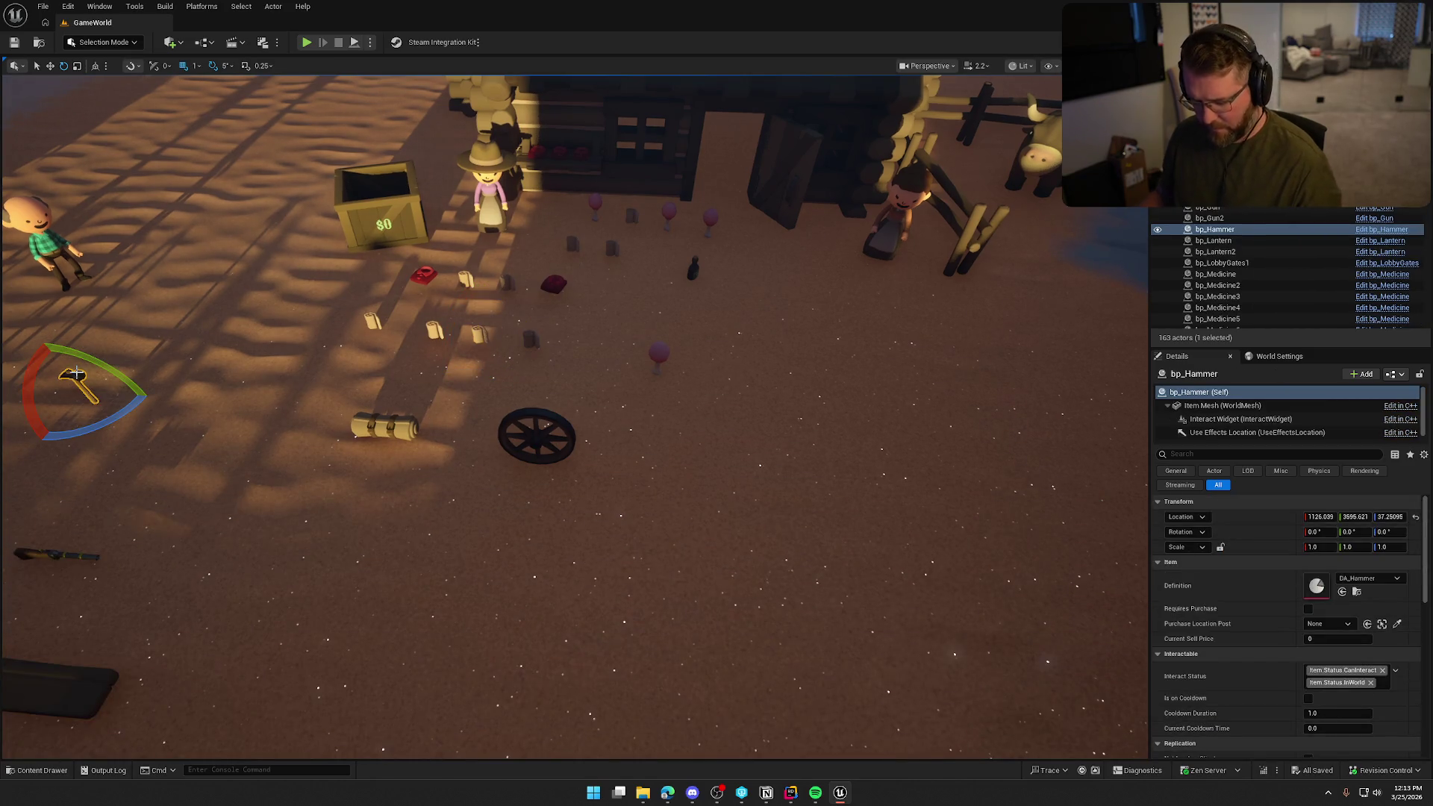
pyautogui.hotkey('ctrl', 'space')
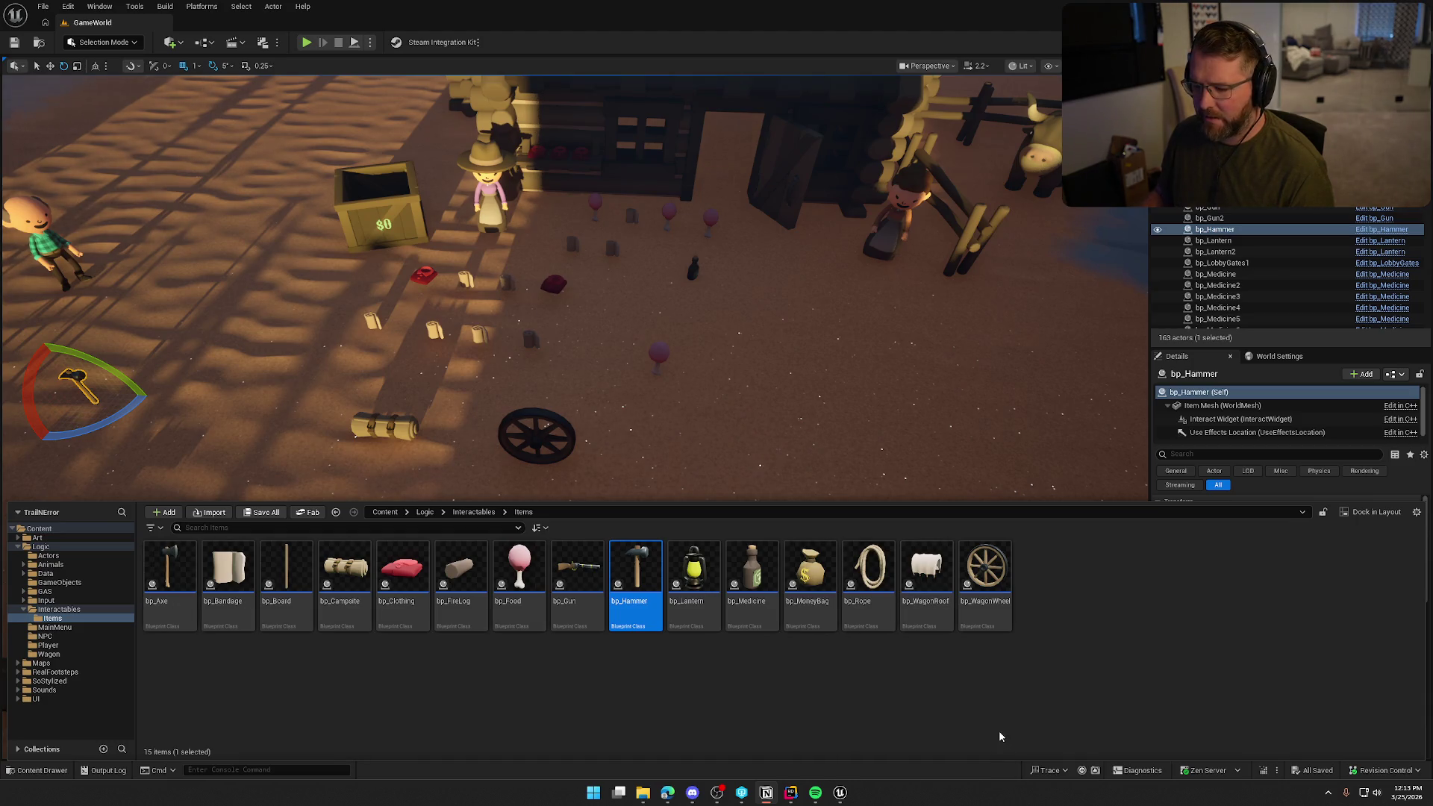
# - Show the Interactables folder's tent, fire pit and wagon driver assets, then view the wagon and oxen
pyautogui.click(75, 609)
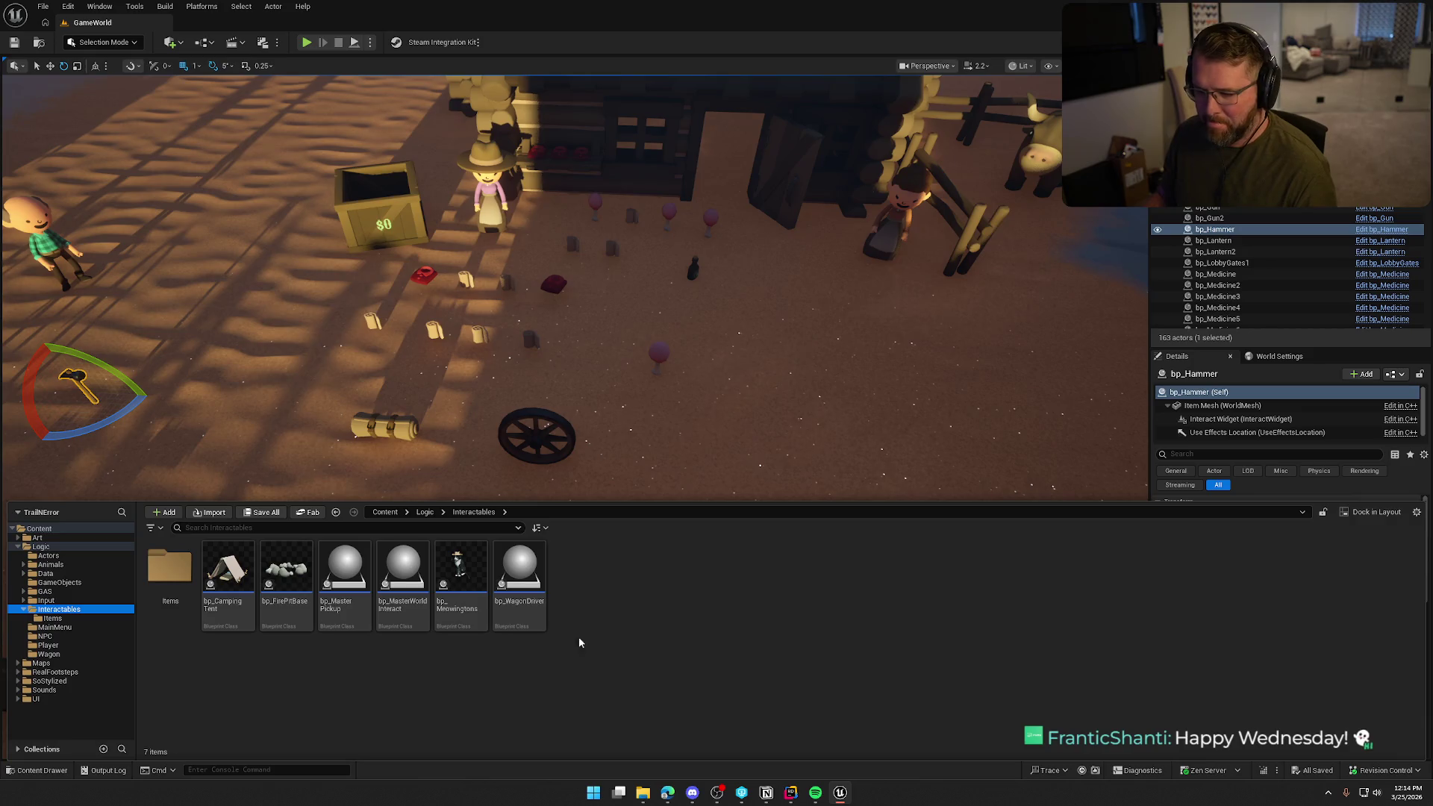
pyautogui.moveTo(697, 343)
pyautogui.mouseDown()
pyautogui.moveTo(671, 298)
pyautogui.moveTo(656, 314)
pyautogui.moveTo(671, 351)
pyautogui.moveTo(697, 342)
pyautogui.mouseUp()
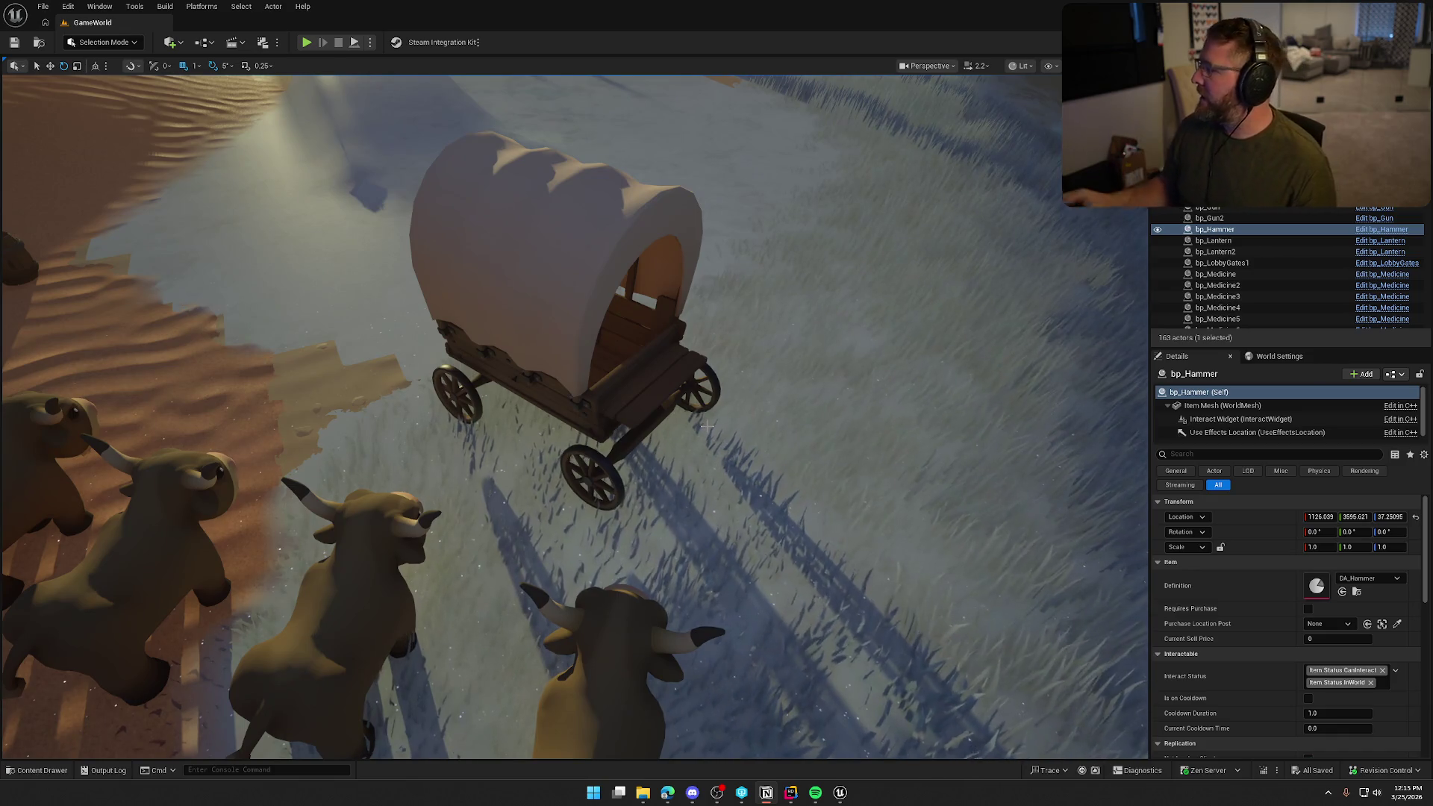
# - Scroll through the Notion To Do board, dismiss it, and start Play-In-Editor with Alt+P
pyautogui.hotkey('alt', 'Tab')
pyautogui.moveTo(640, 67); pyautogui.dragTo(556, 64)
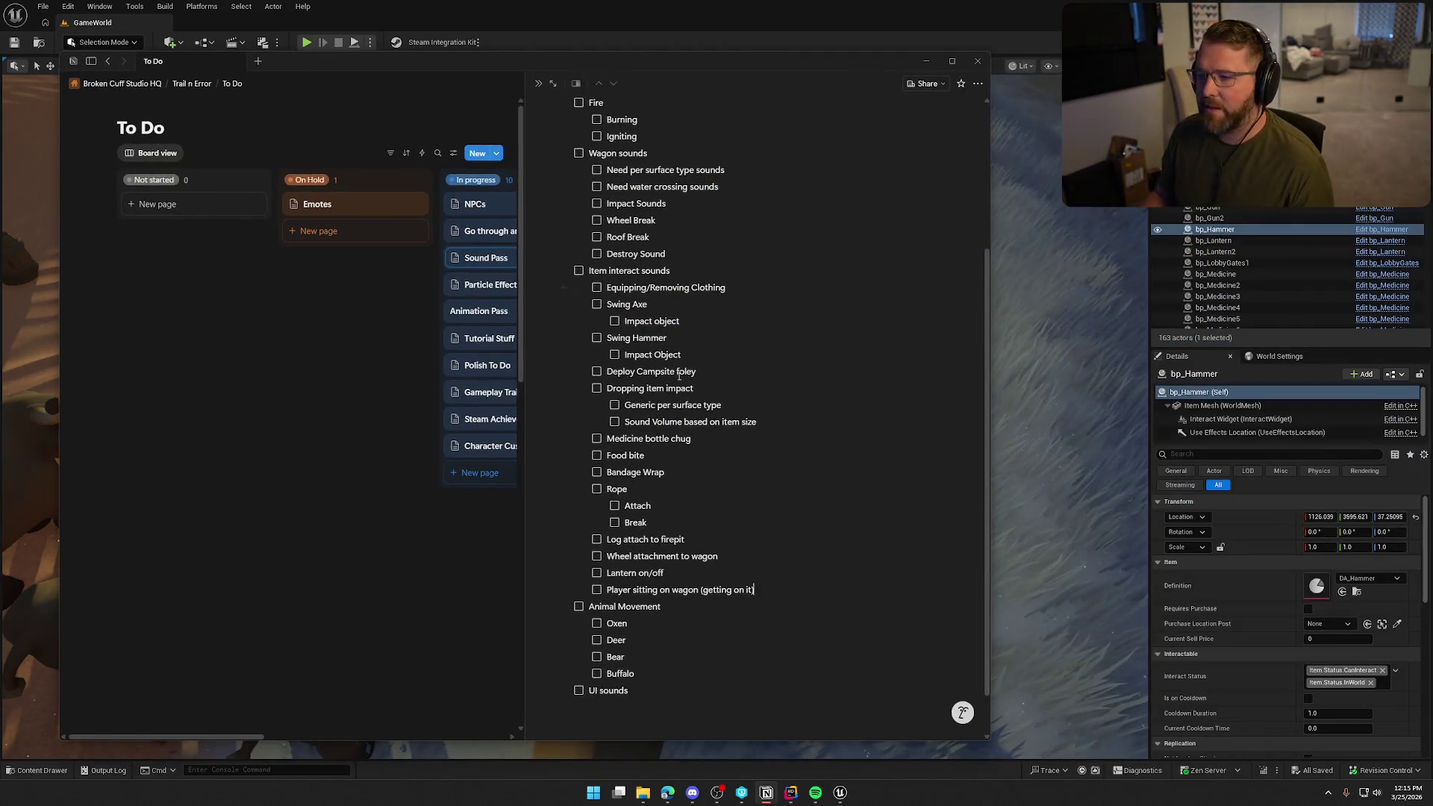
pyautogui.scroll(-5, 653, 446)
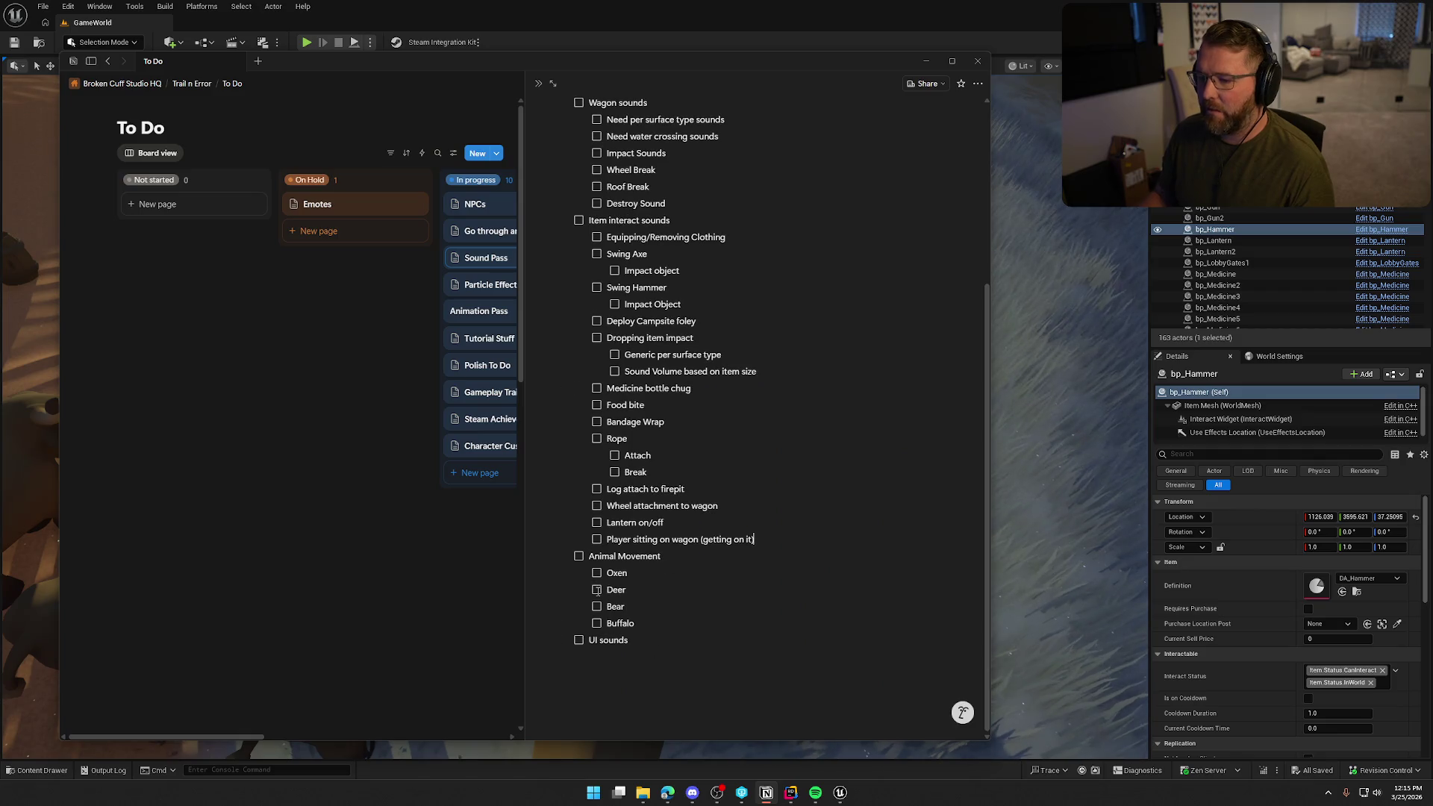
pyautogui.scroll(2, 669, 505)
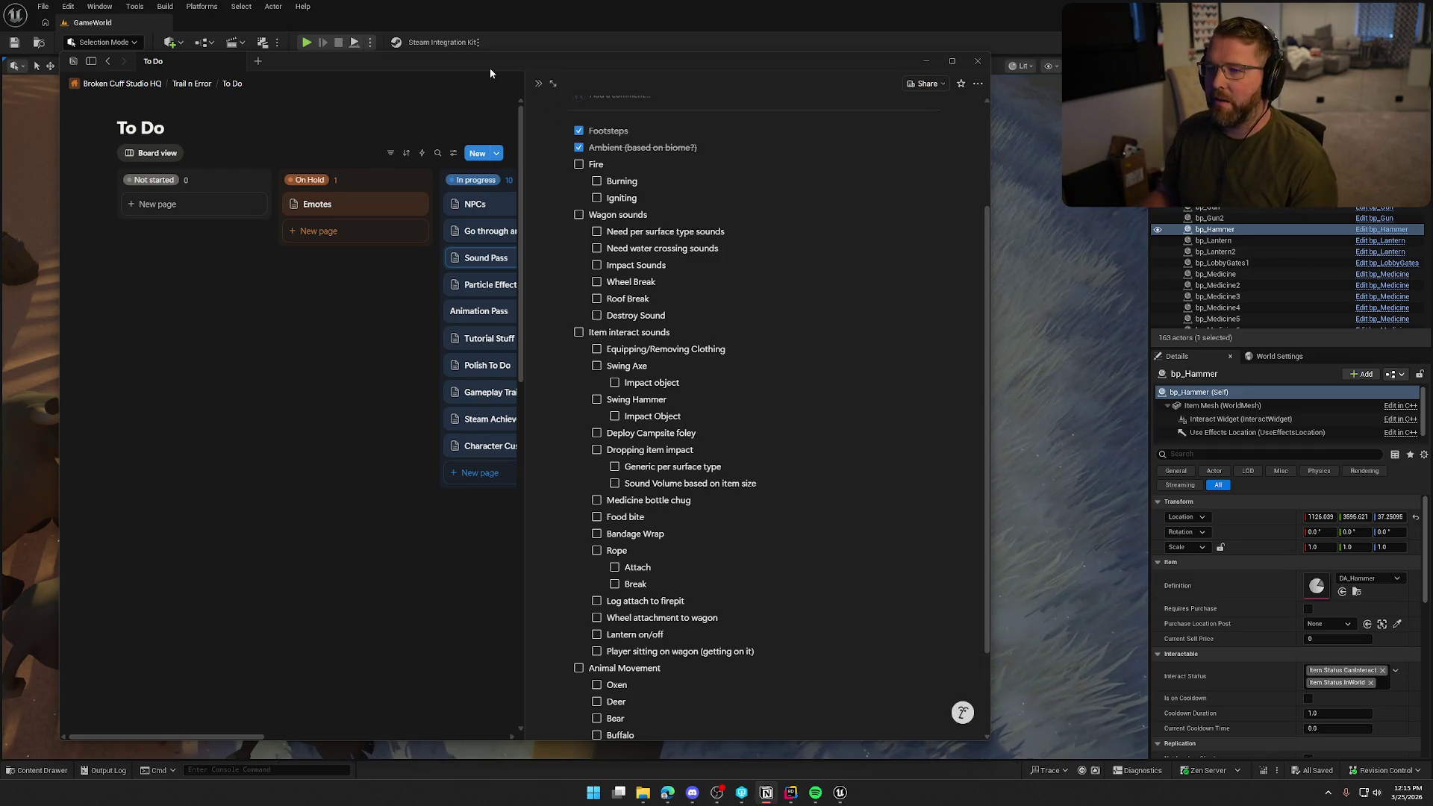
pyautogui.hotkey('alt', 'Tab')
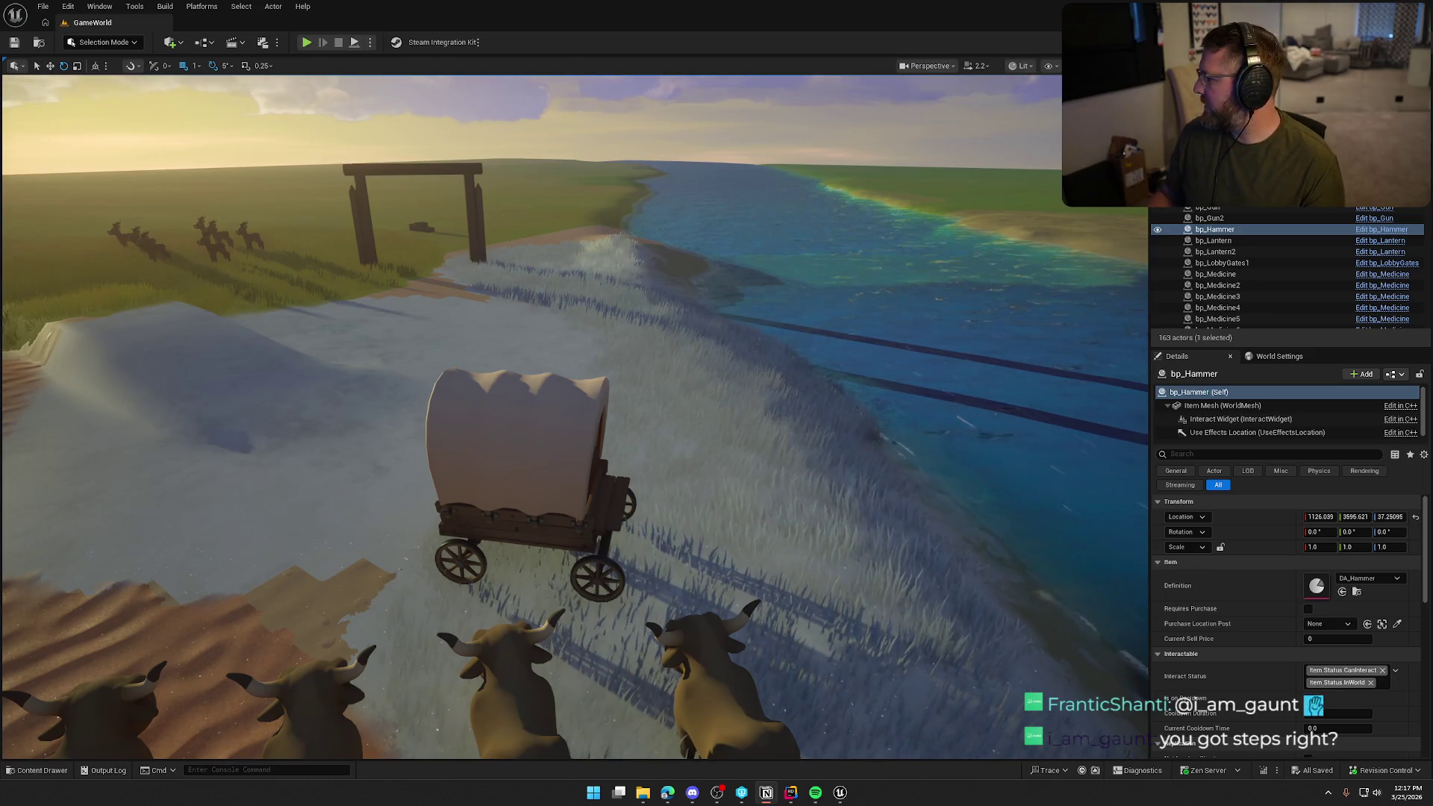
pyautogui.hotkey('alt', 'p')
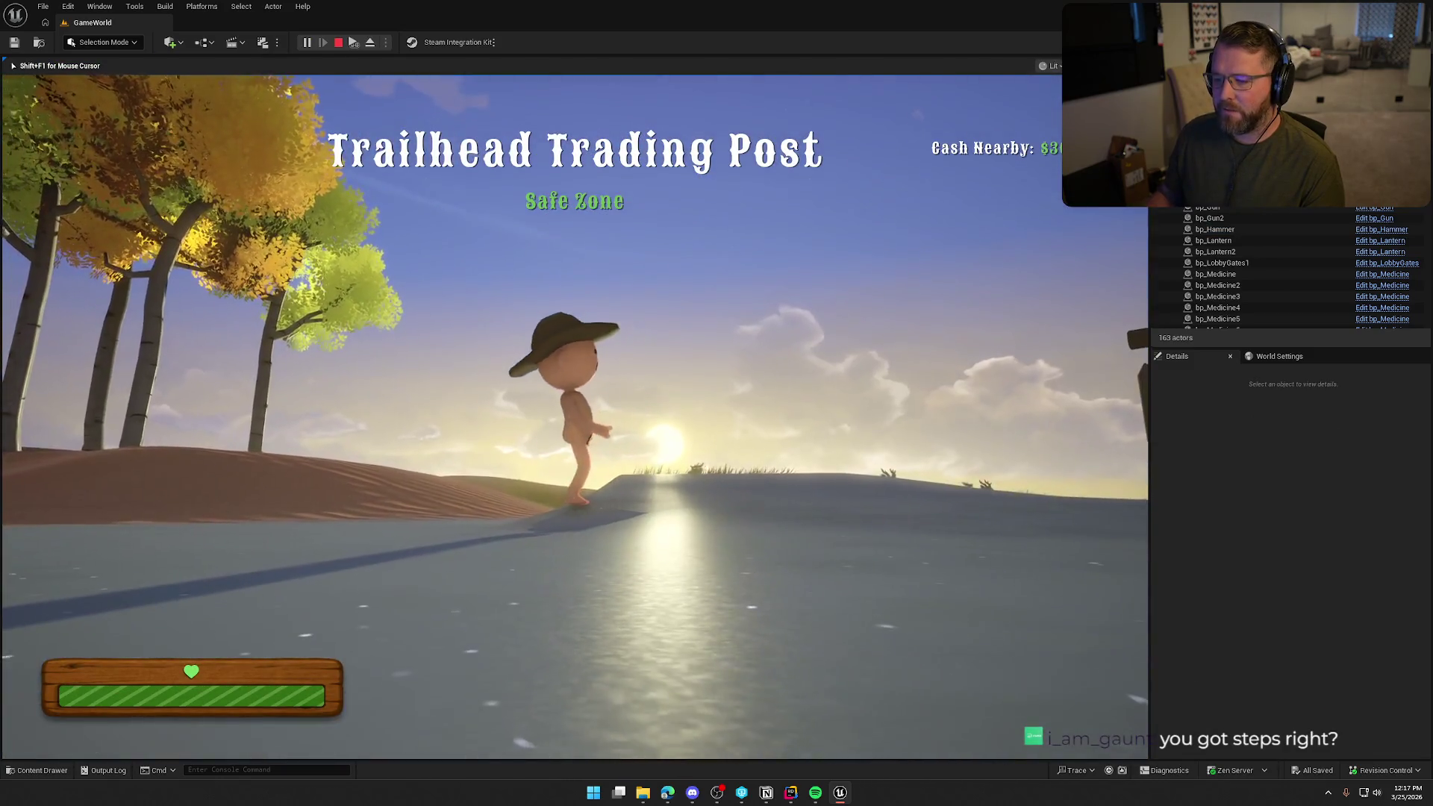
# - Turn the camera toward the gate and run the character into the Lobby Trading Post camp
pyautogui.press('shift')
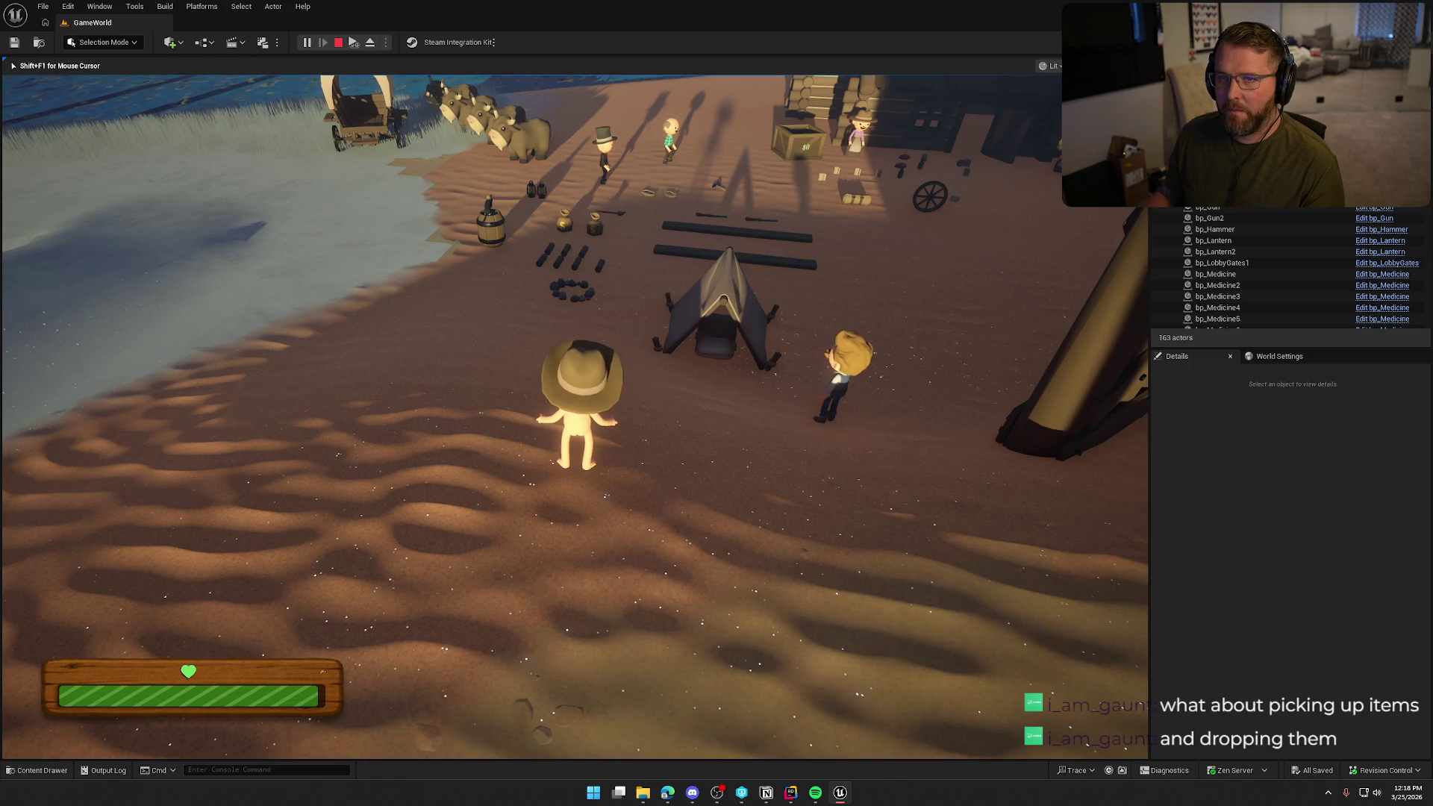
pyautogui.hotkey('shift', 'w')
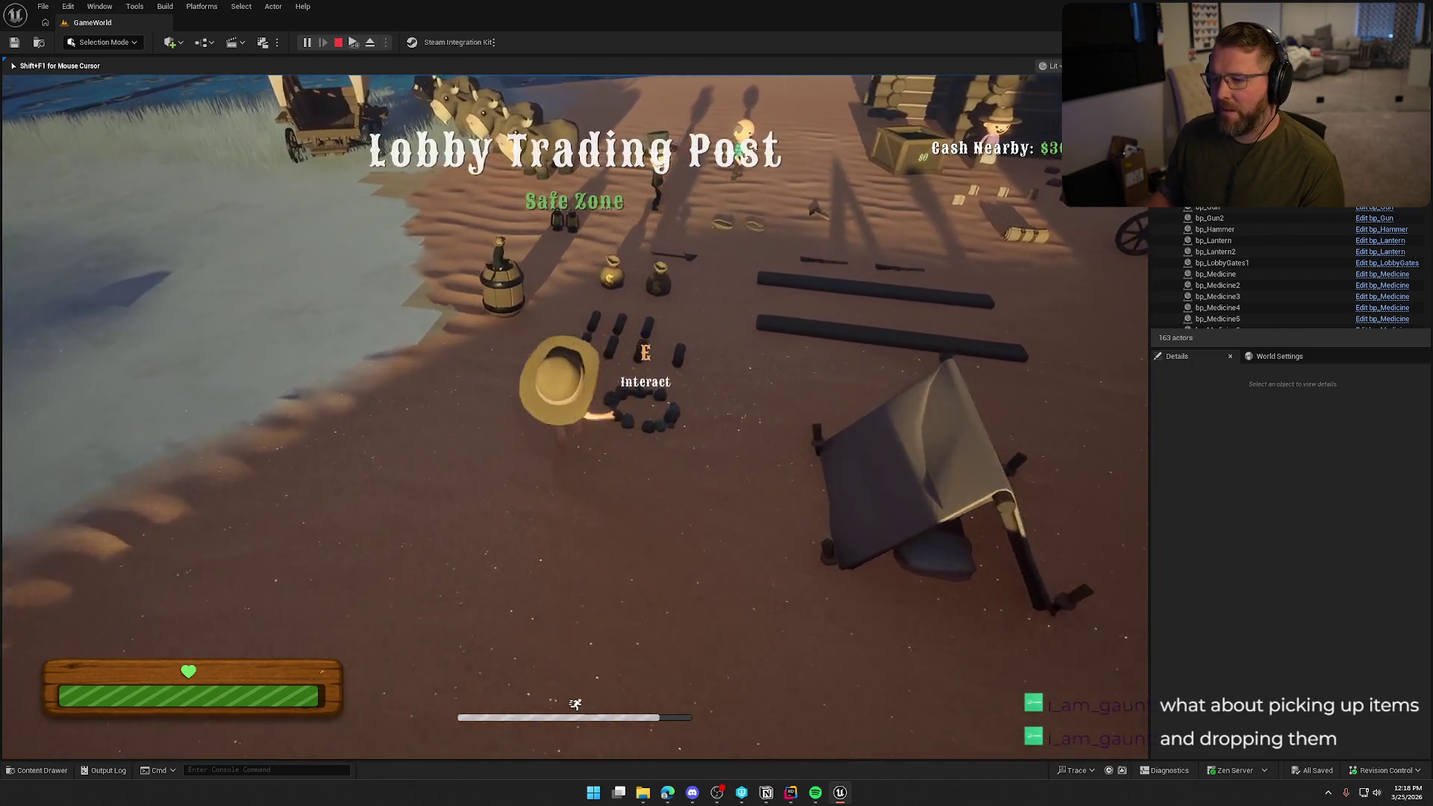
# - Walk the character from the logs toward the tent, then run toward the water, wagon and oxen
pyautogui.press('s')
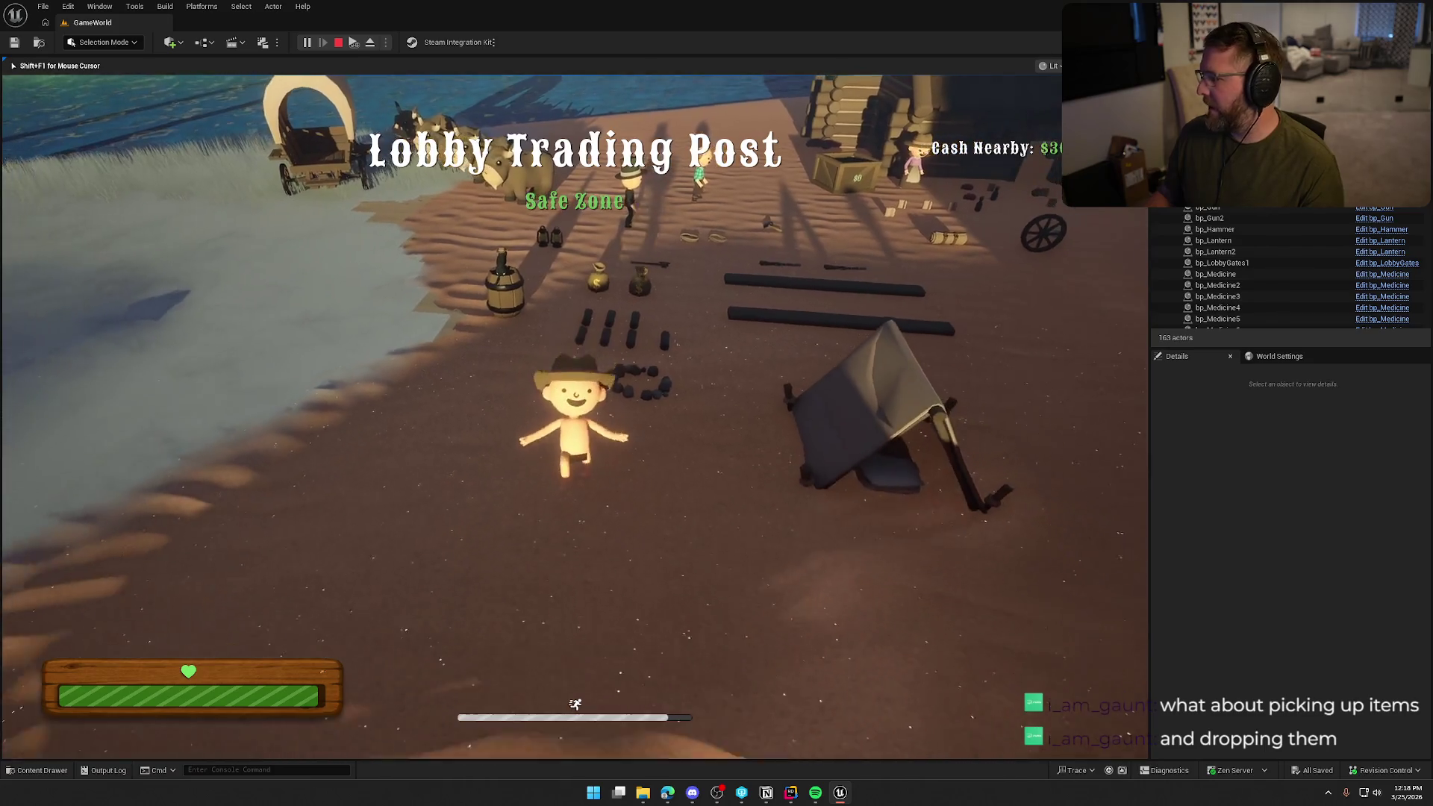
pyautogui.press('w')
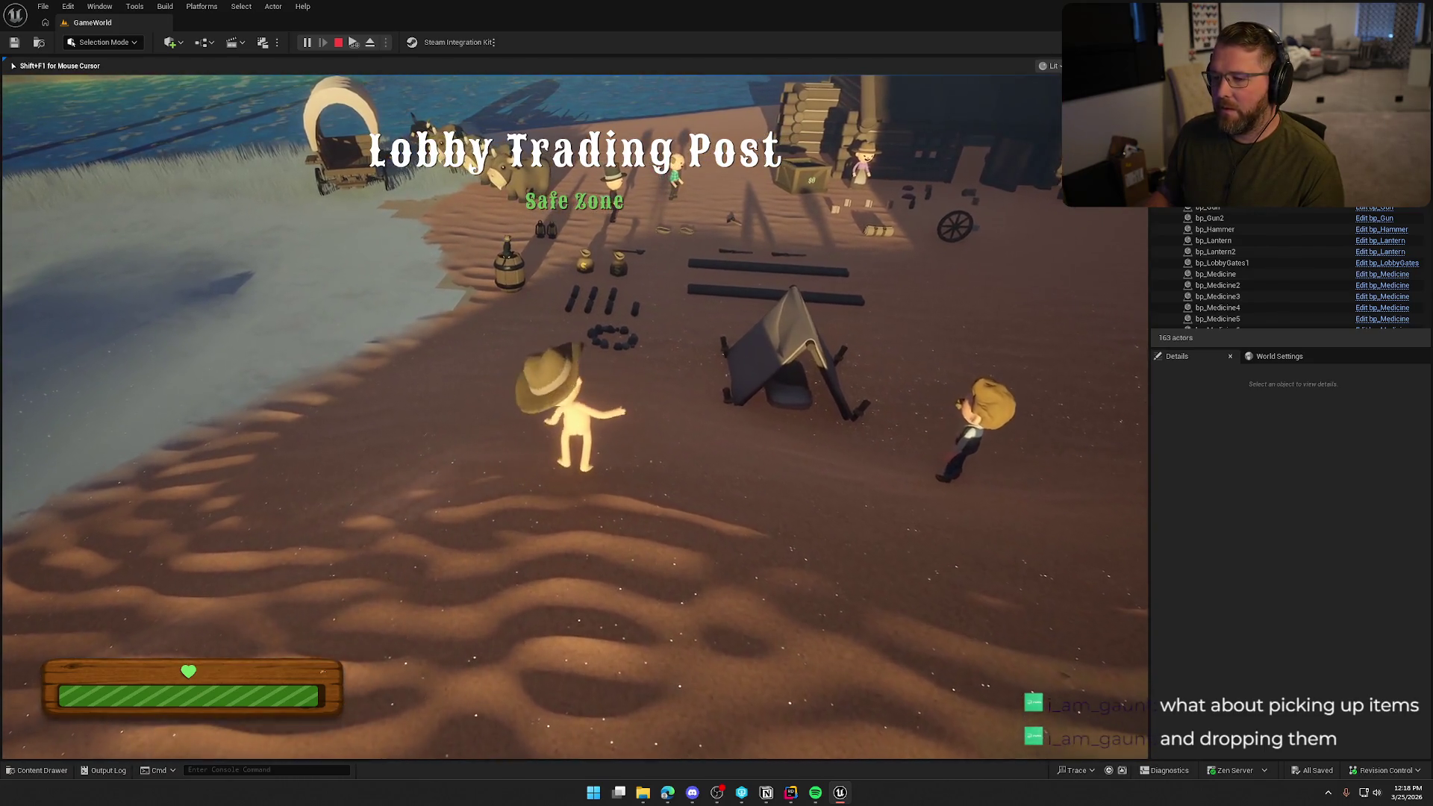
pyautogui.hotkey('shift', 'w')
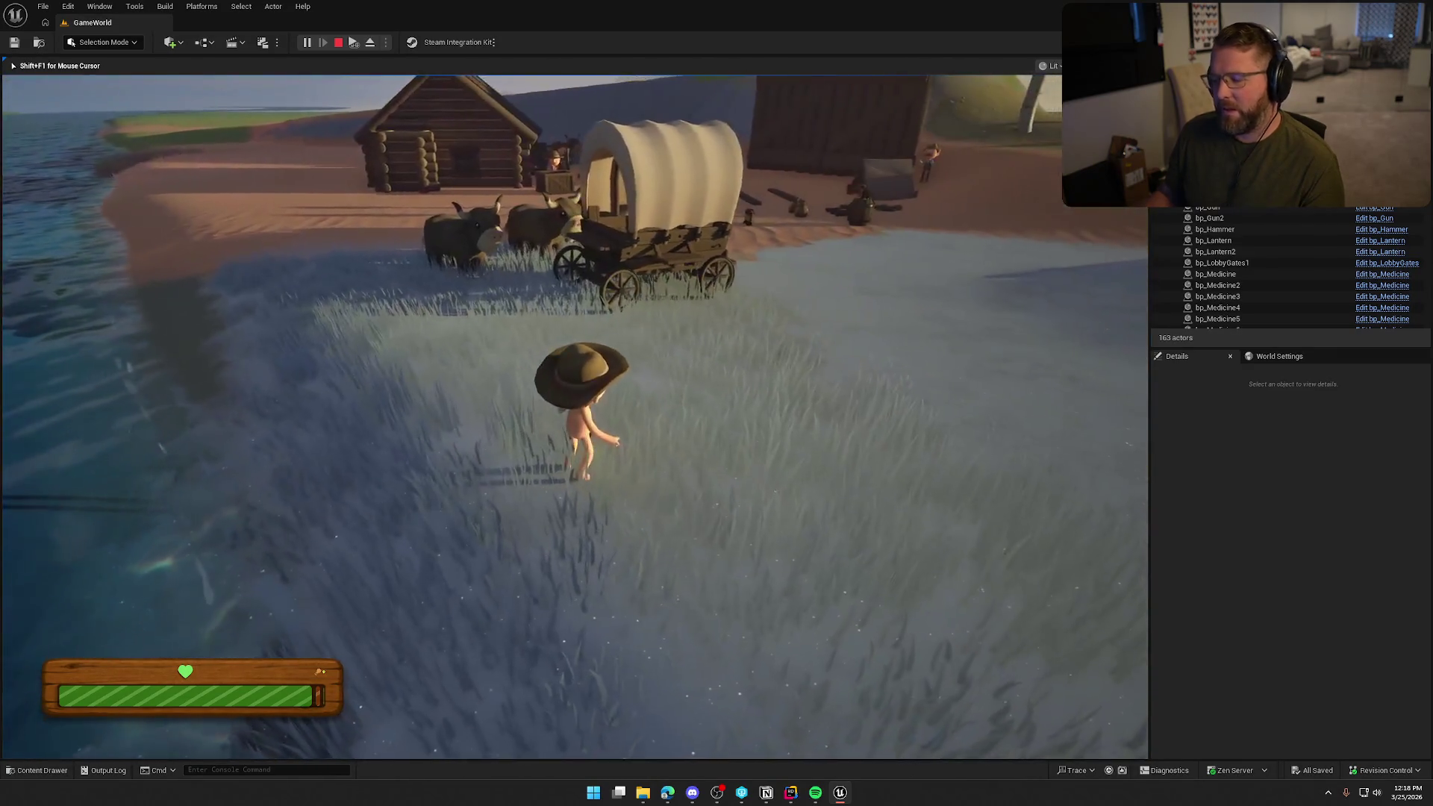
pyautogui.hotkey('shift', 'w')
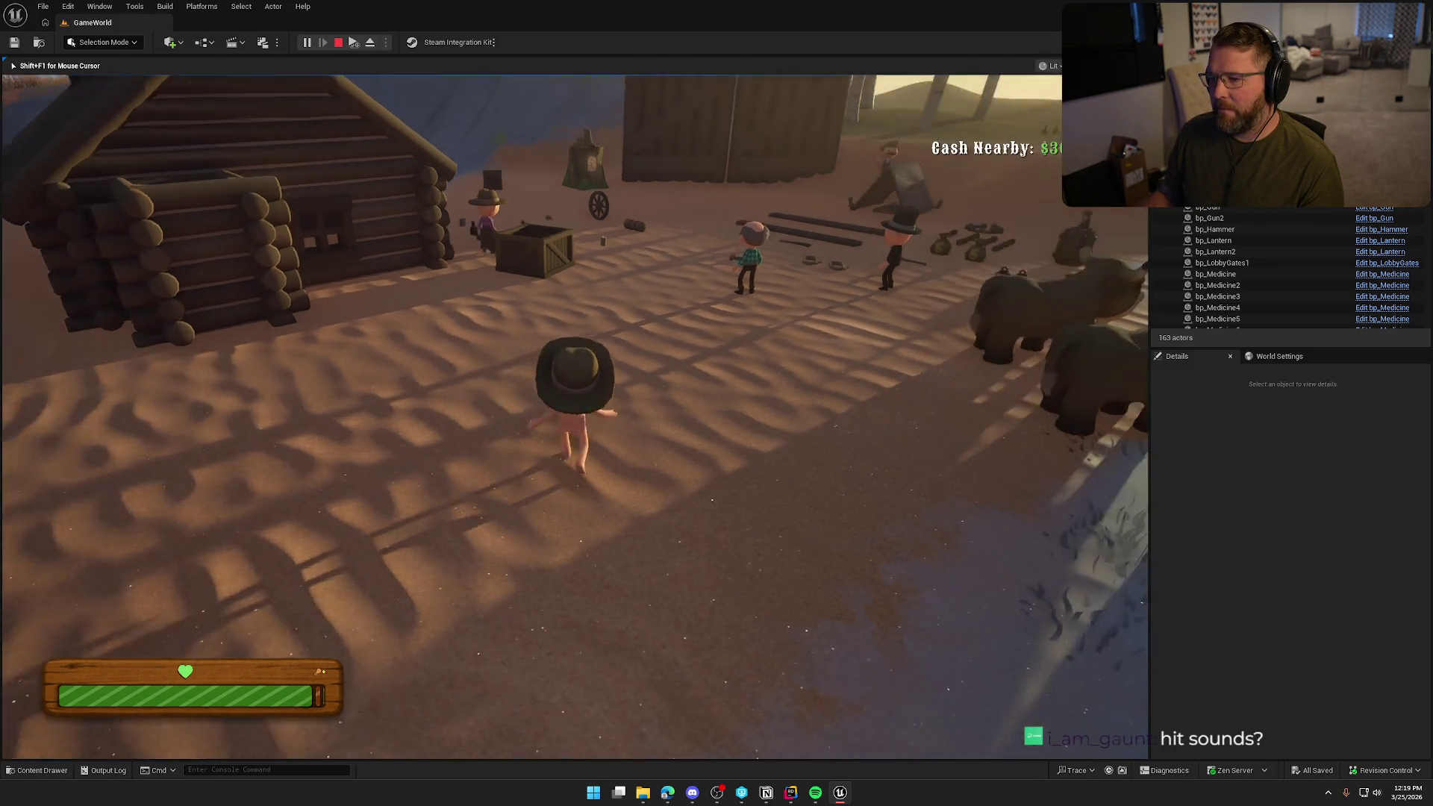
# - Run up to a camp character, back away, run to the barn gate, then stop the play session
pyautogui.hotkey('shift', 'w')
pyautogui.press('s')
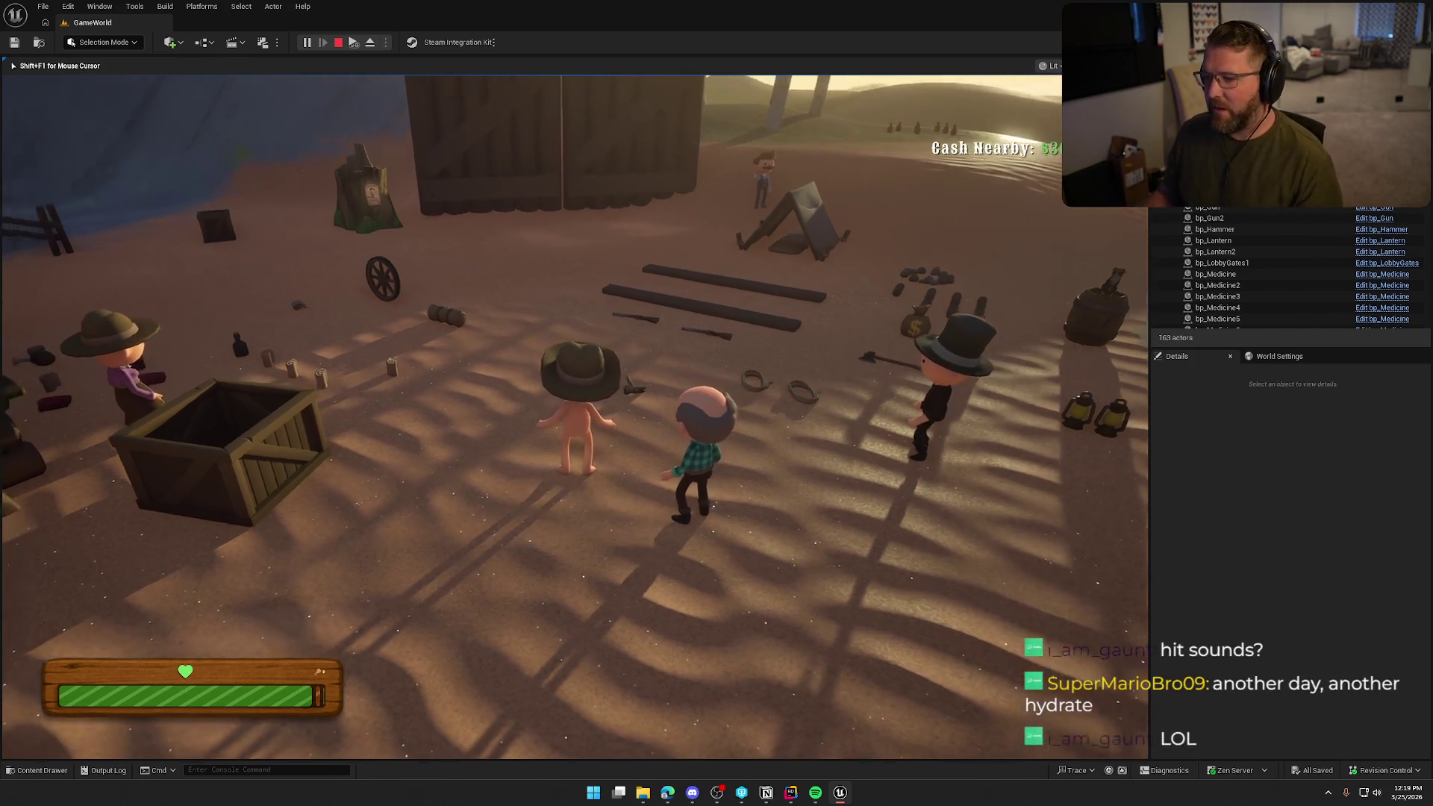
pyautogui.press('w')
pyautogui.press('shift')
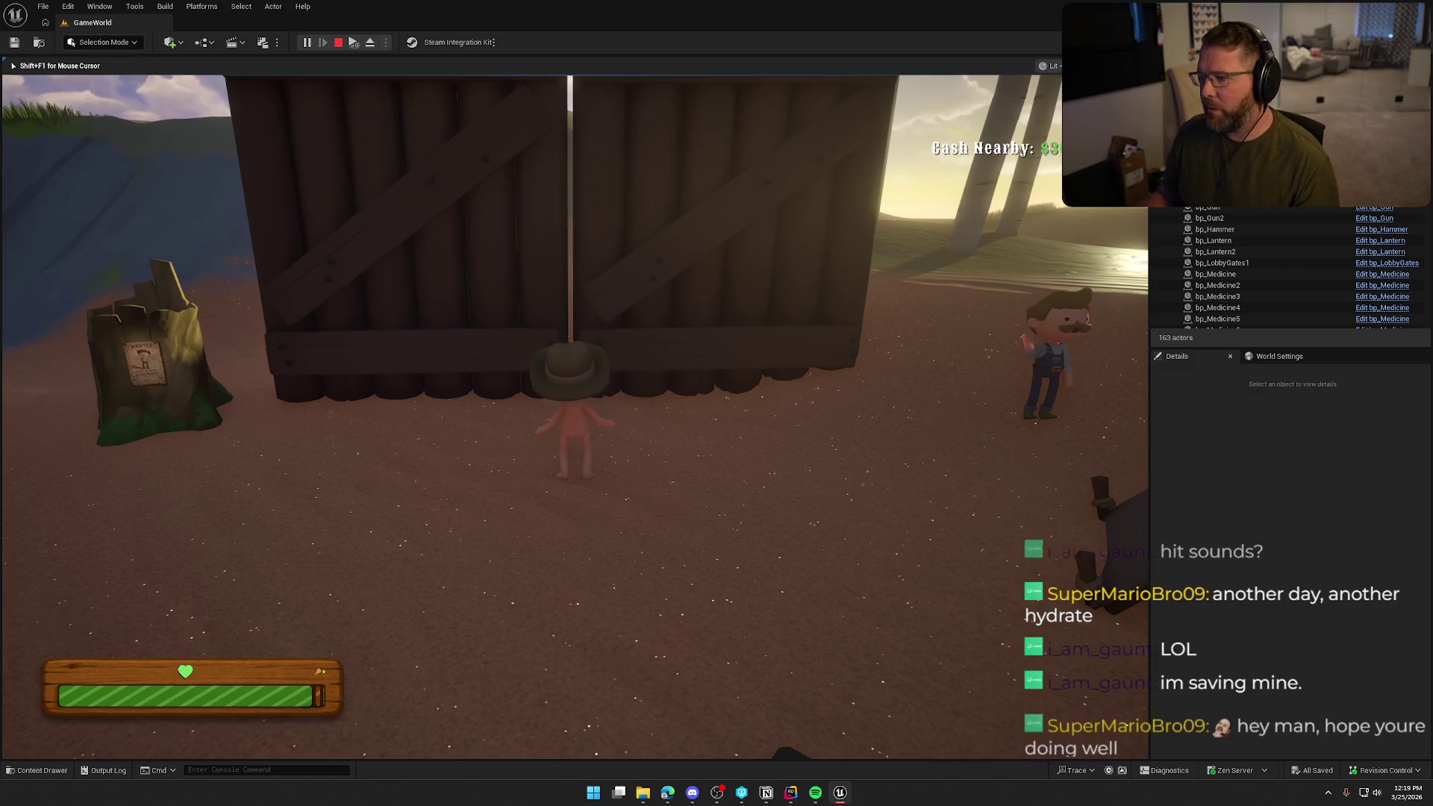
pyautogui.press('Escape')
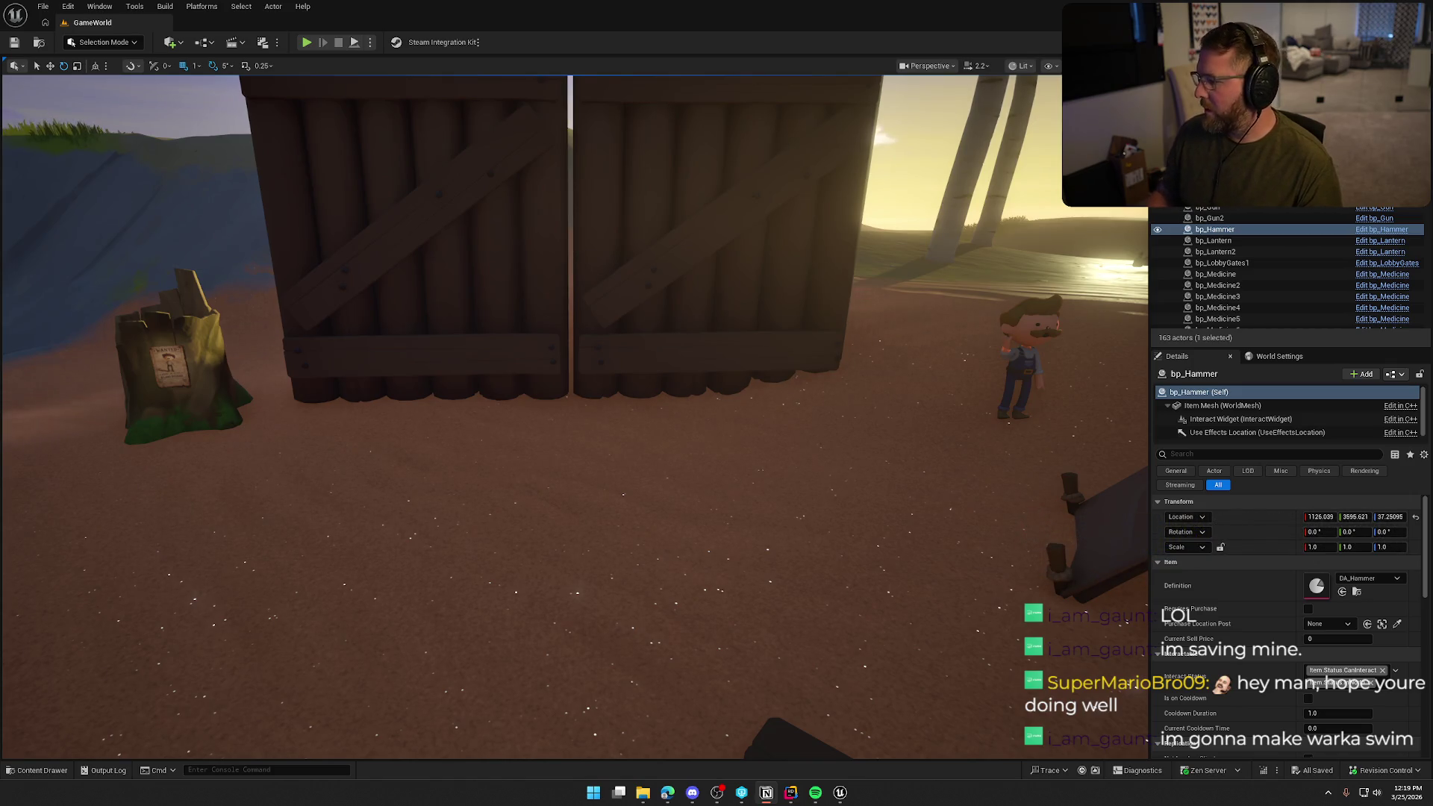
# - Load the TrailMap level from the Maps folder in the Content Drawer
pyautogui.press('f')
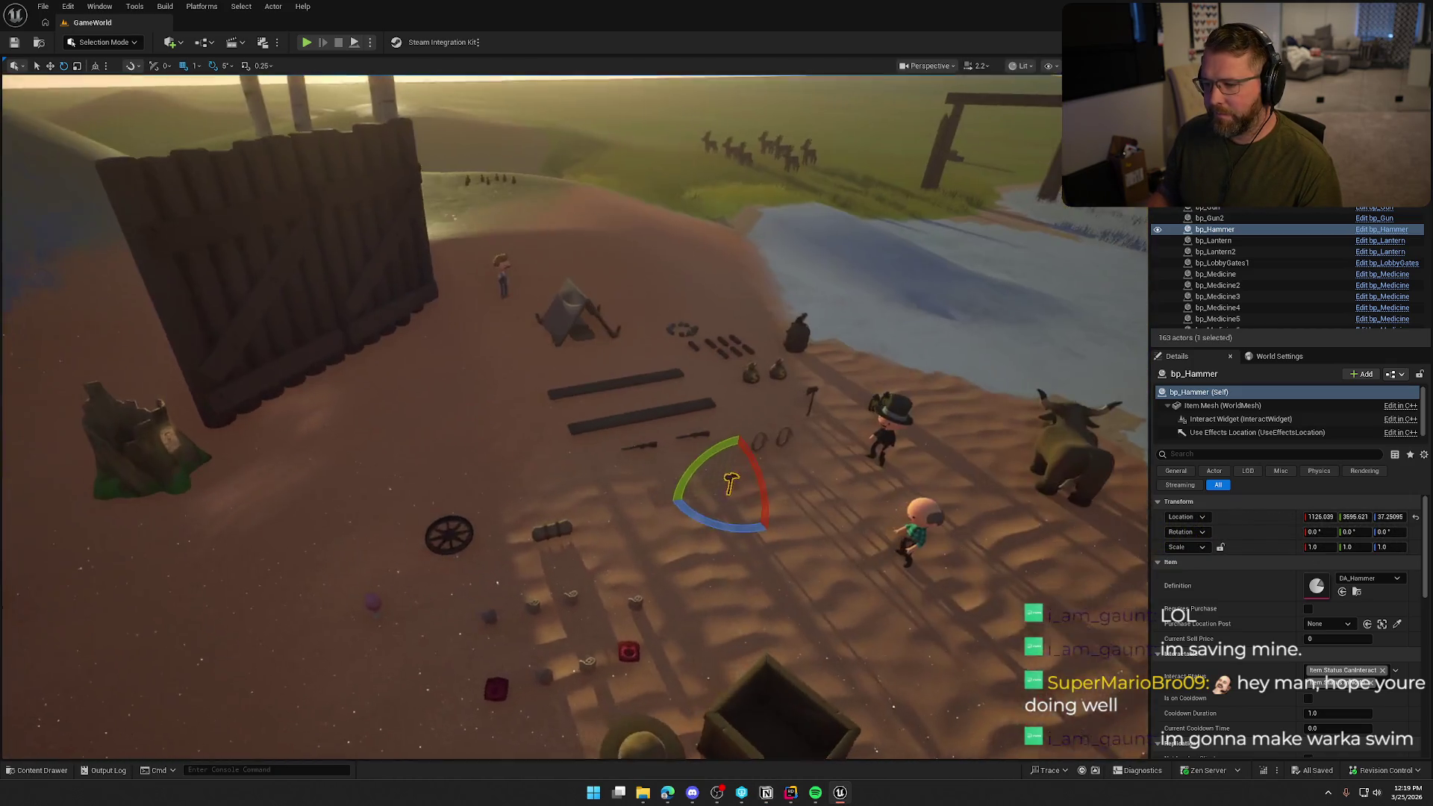
pyautogui.press('Escape')
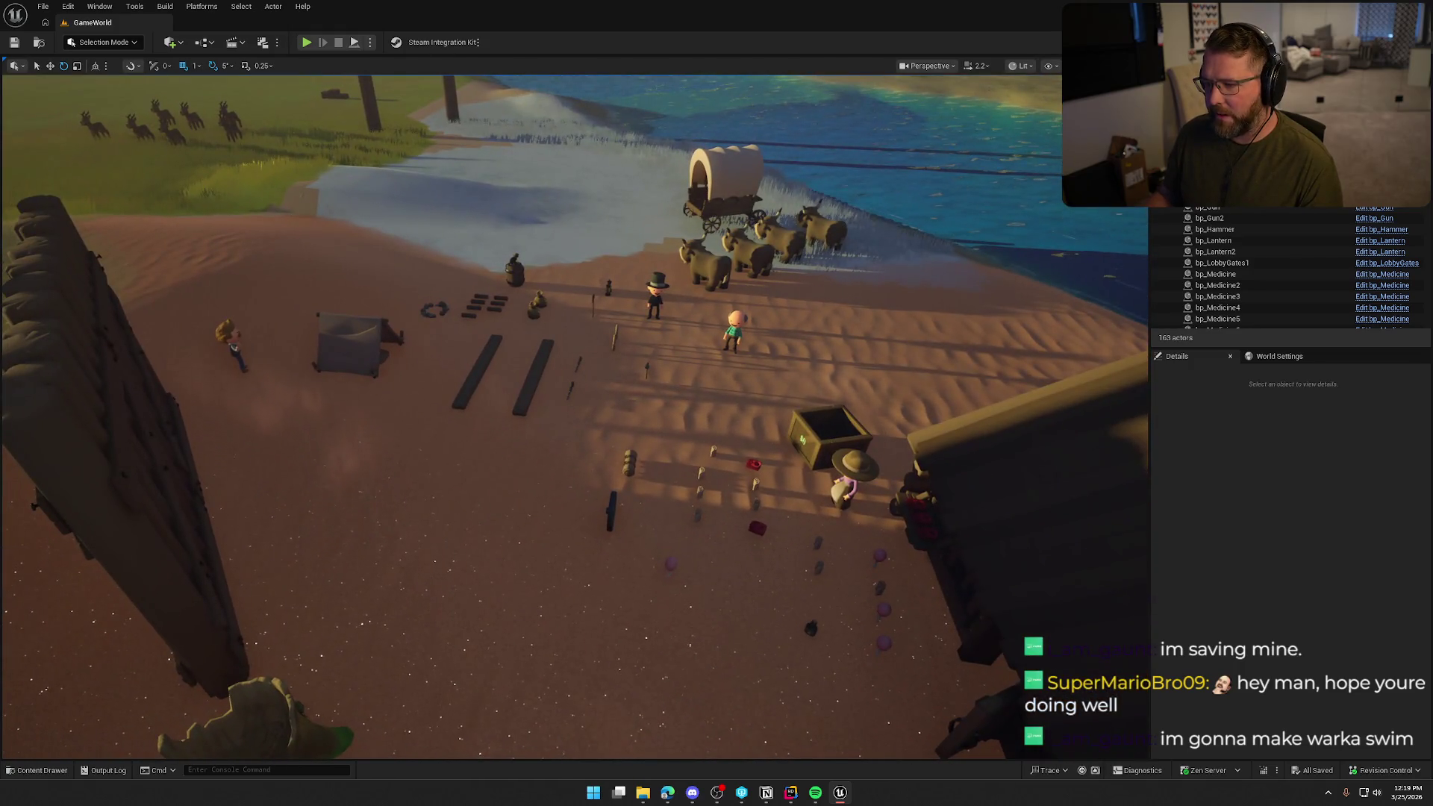
pyautogui.hotkey('ctrl', 'space')
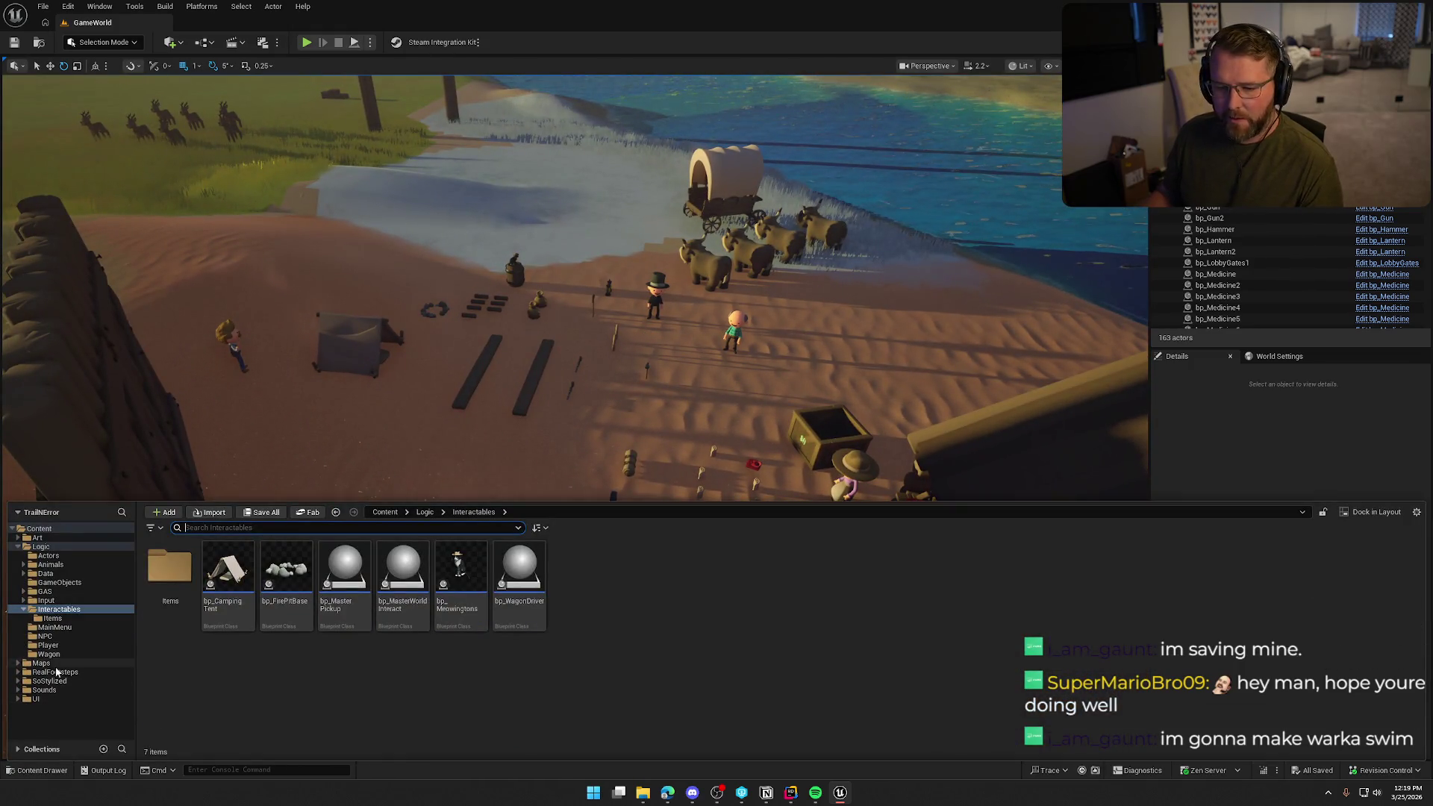
pyautogui.click(41, 663)
pyautogui.doubleClick(403, 574)
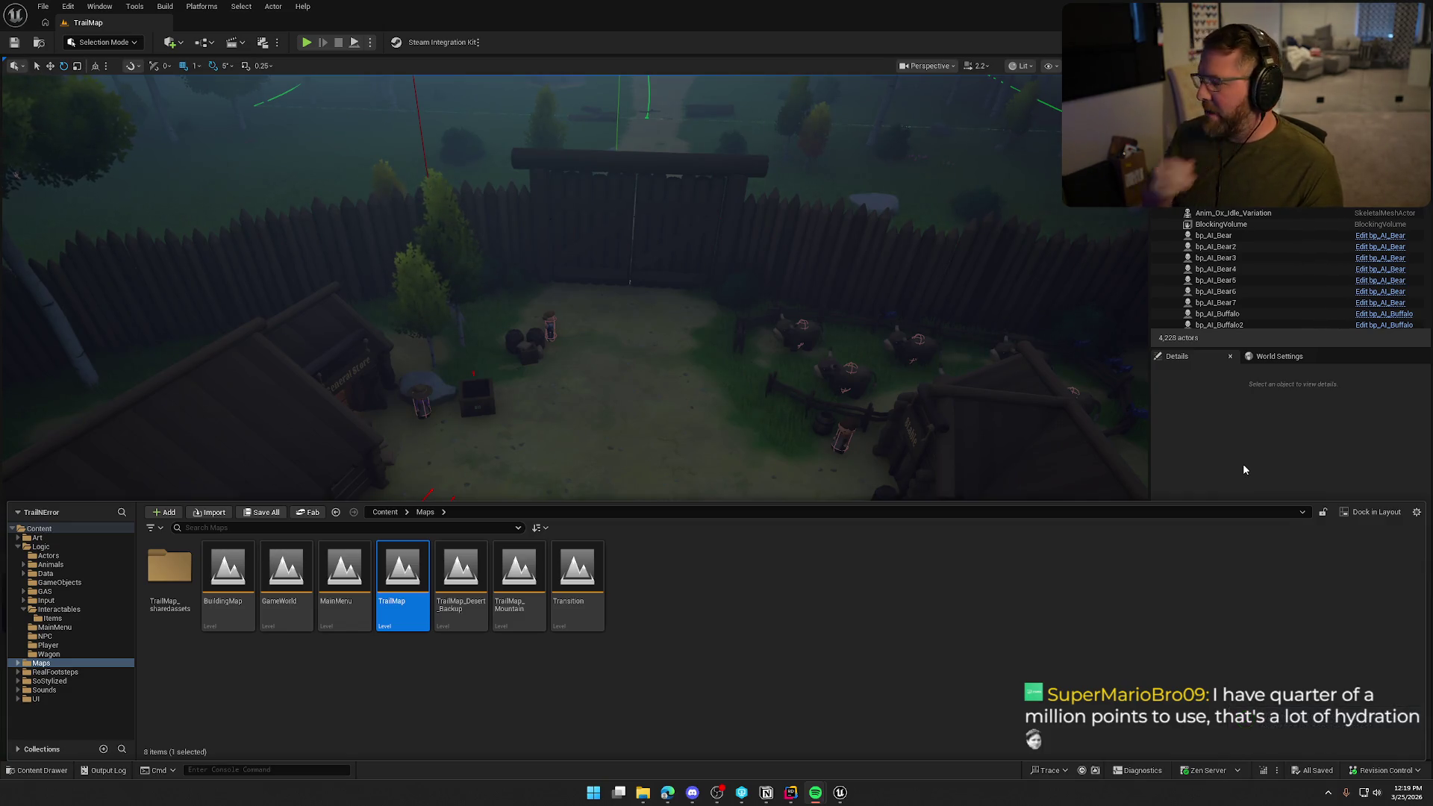
pyautogui.hotkey('ctrl', 'space')
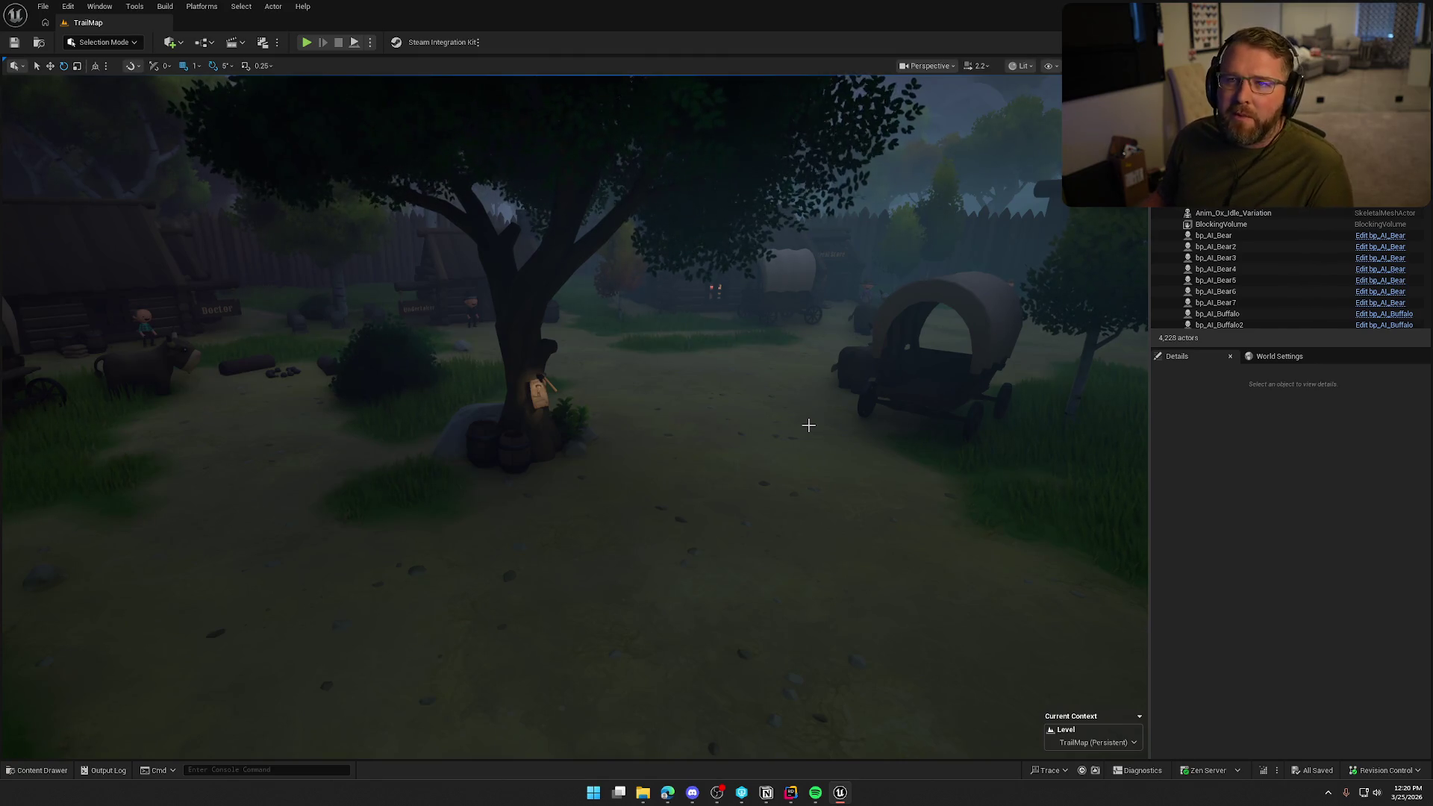
# - Fly back over the TrailMap camp and around the tree toward the cabin's drumstick table
pyautogui.moveTo(893, 406); pyautogui.dragTo(914, 448)
pyautogui.moveTo(368, 403); pyautogui.dragTo(368, 403)
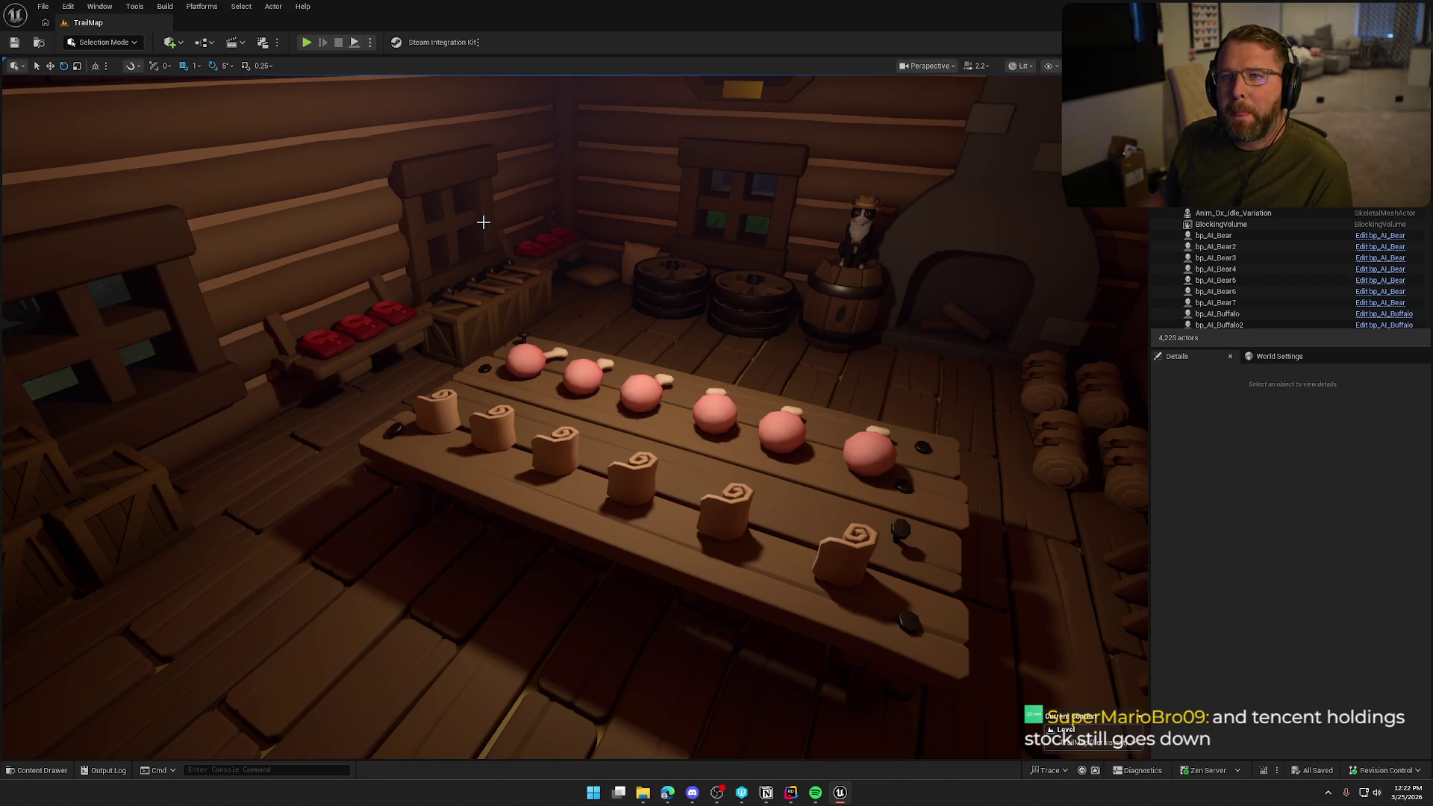
# - Slow the camera and fly from the food table to the wagon wheels and crates, then back past the barrel
pyautogui.moveTo(572, 231); pyautogui.dragTo(573, 231)
pyautogui.scroll(-1, 573, 231)
pyautogui.moveTo(672, 272); pyautogui.dragTo(671, 272)
pyautogui.moveTo(640, 332); pyautogui.dragTo(642, 336)
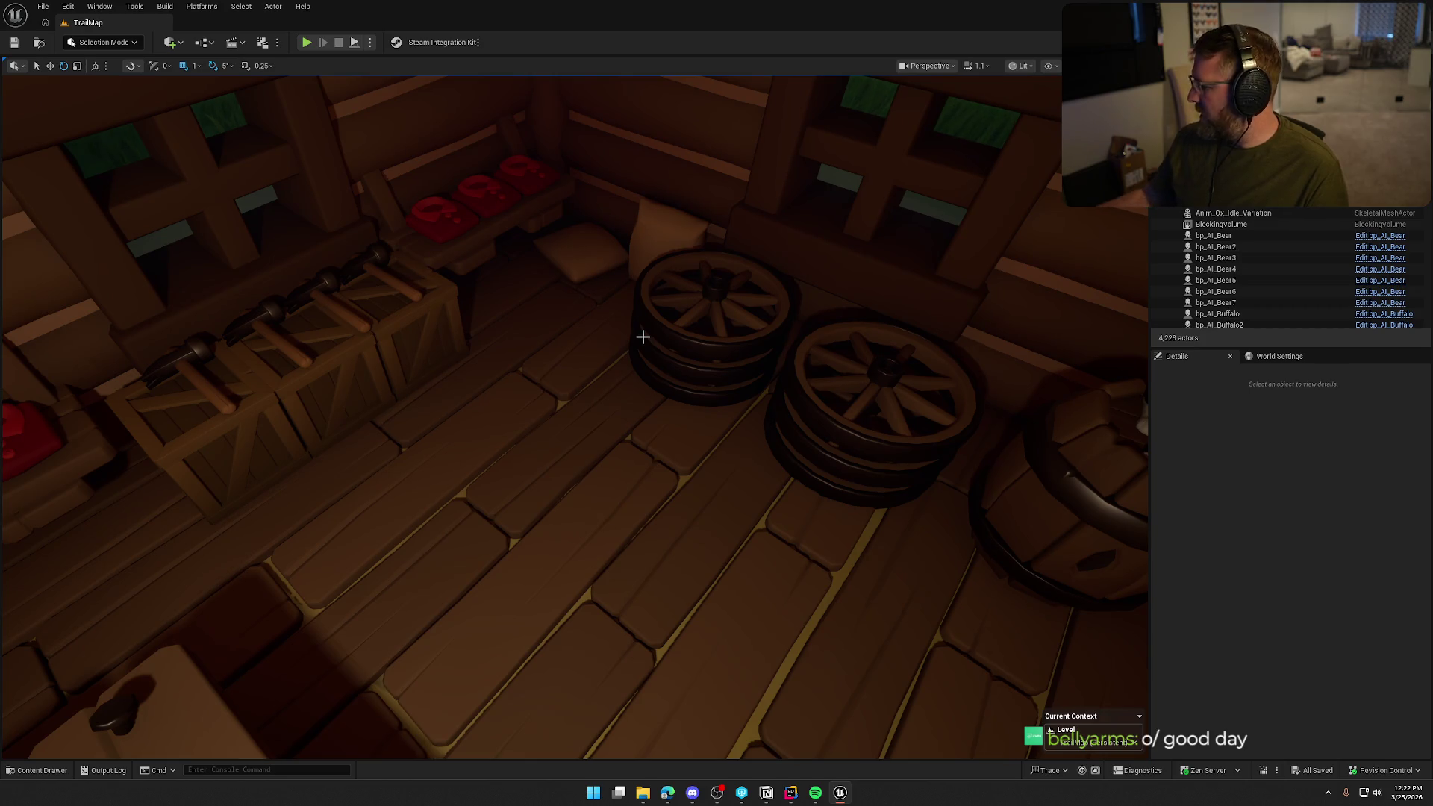
pyautogui.moveTo(650, 336); pyautogui.dragTo(649, 336)
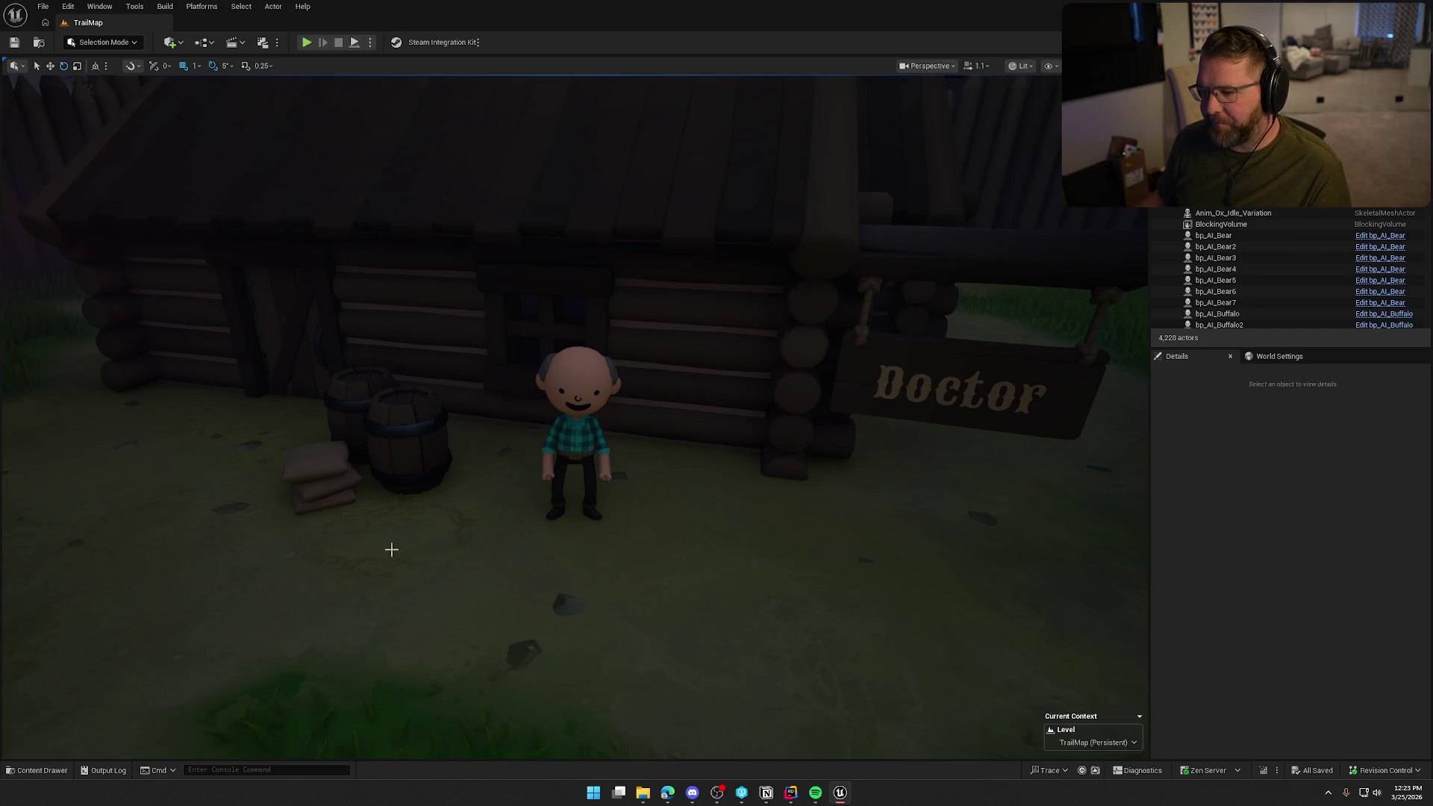
pyautogui.moveTo(664, 337); pyautogui.dragTo(858, 332)
pyautogui.moveTo(725, 495)
pyautogui.mouseDown()
pyautogui.moveTo(589, 495)
pyautogui.moveTo(725, 496)
pyautogui.mouseUp()
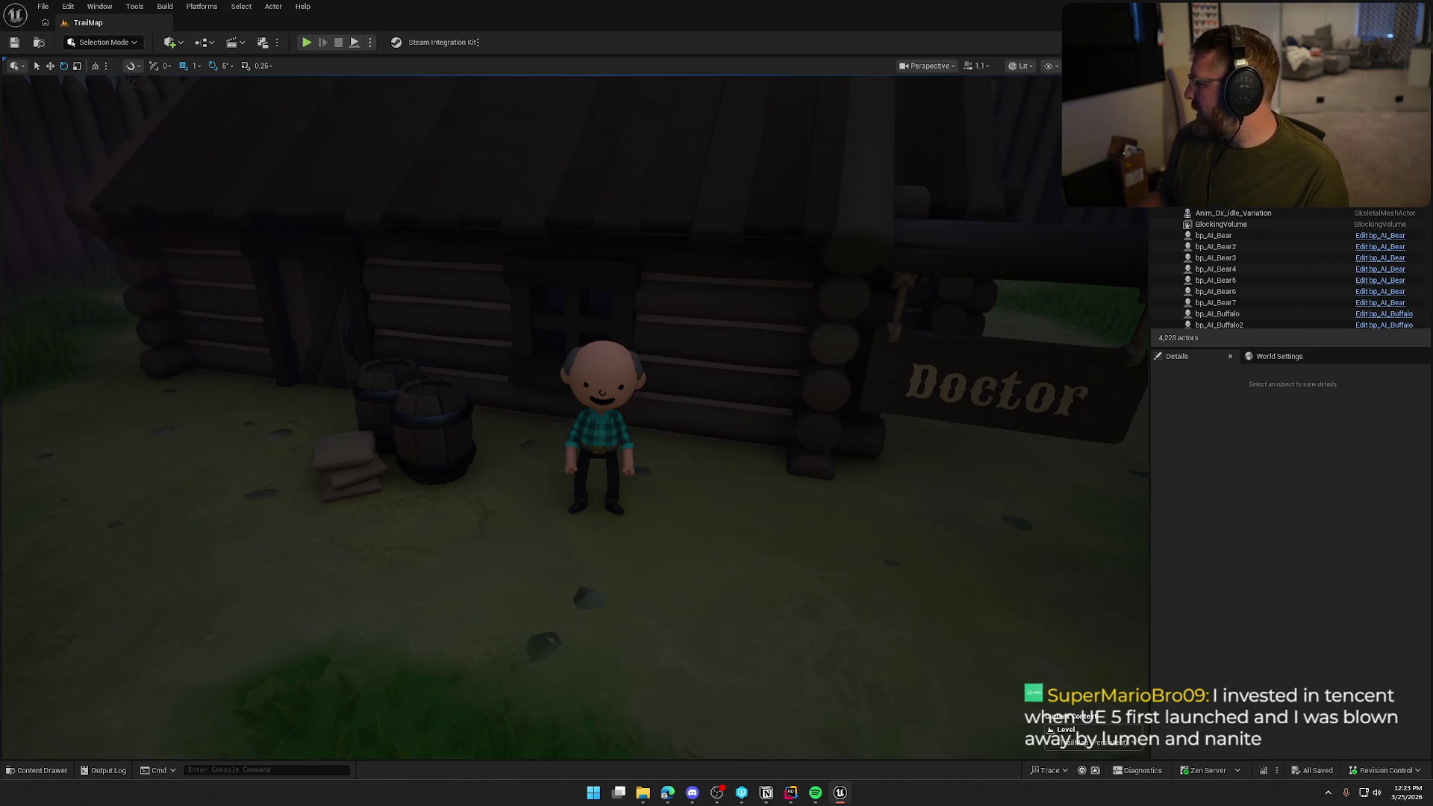
pyautogui.hotkey('alt', 'Tab')
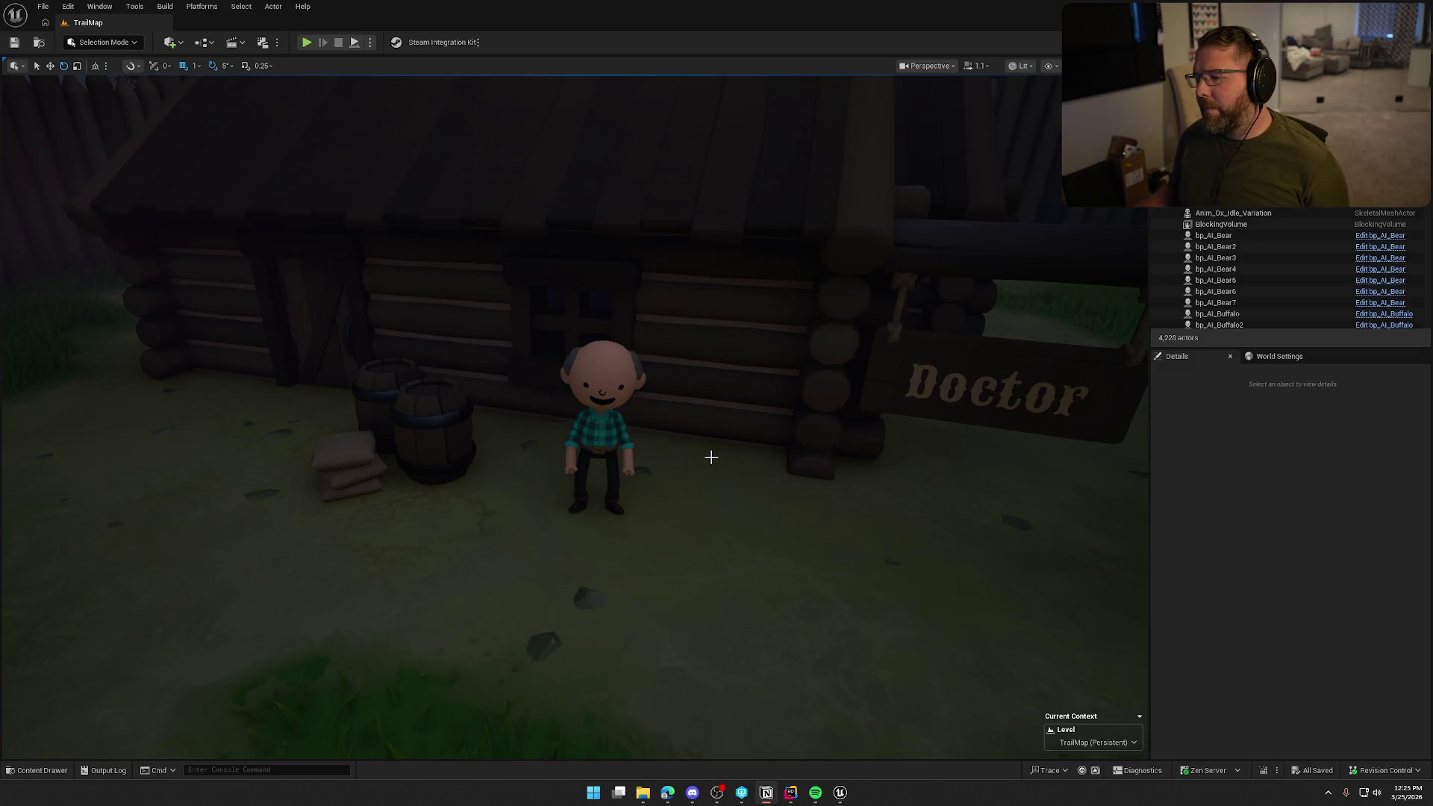
pyautogui.moveTo(697, 470)
pyautogui.mouseDown()
pyautogui.moveTo(783, 467)
pyautogui.moveTo(697, 463)
pyautogui.mouseUp()
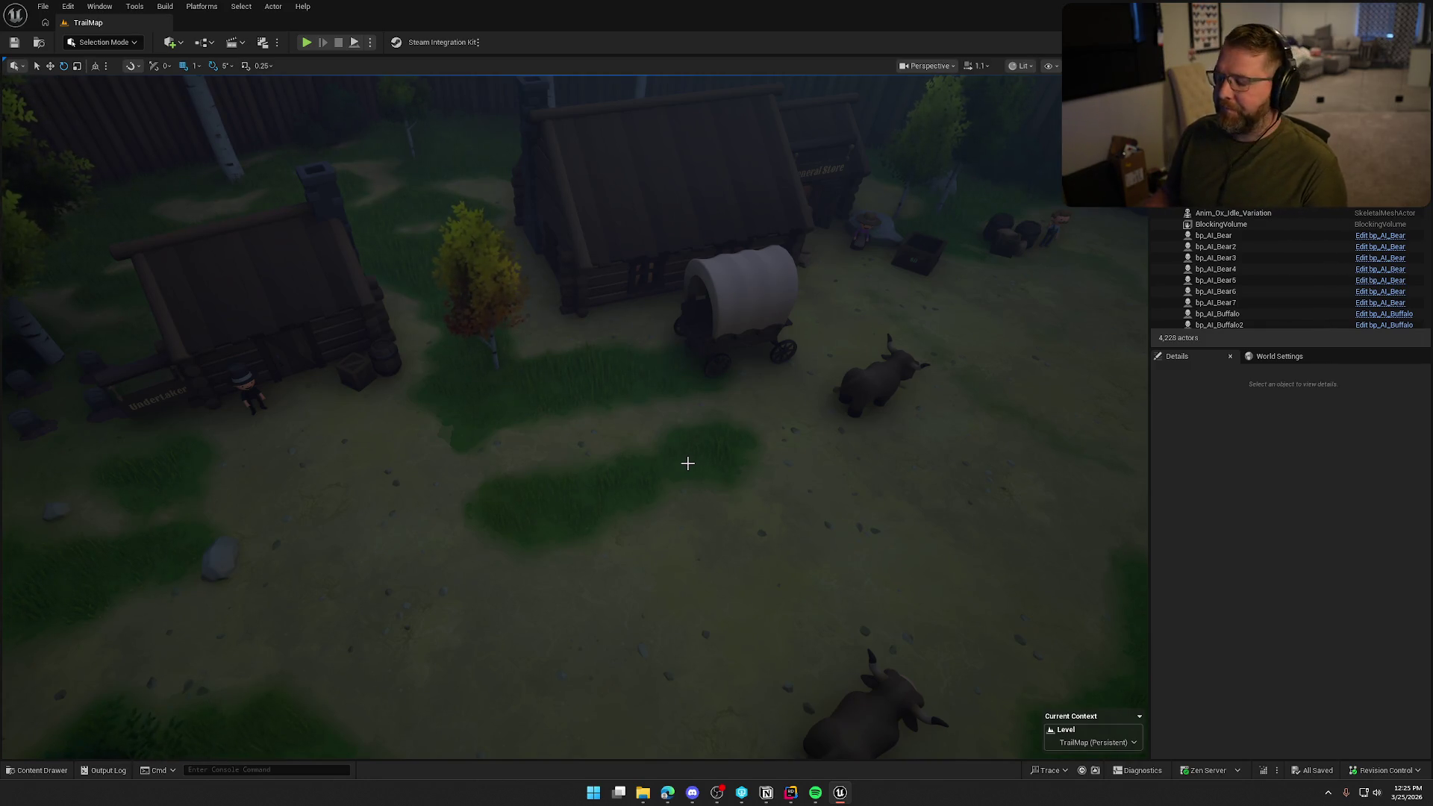
# - Fly over the village past the large tree and turn toward the covered wagon beside the ox
pyautogui.moveTo(687, 463)
pyautogui.mouseDown()
pyautogui.moveTo(634, 432)
pyautogui.moveTo(593, 380)
pyautogui.moveTo(684, 458)
pyautogui.mouseUp()
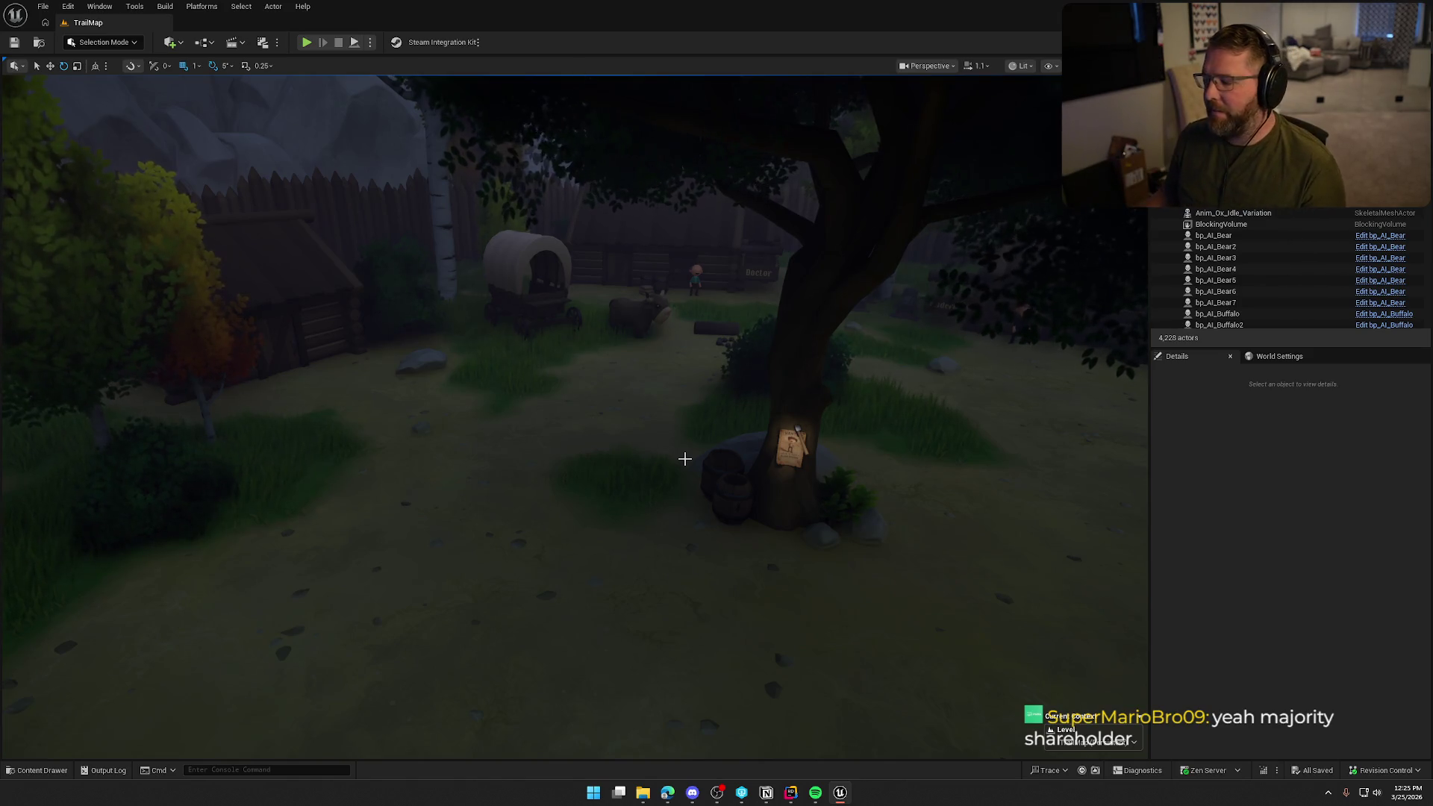
pyautogui.moveTo(659, 431); pyautogui.dragTo(776, 396)
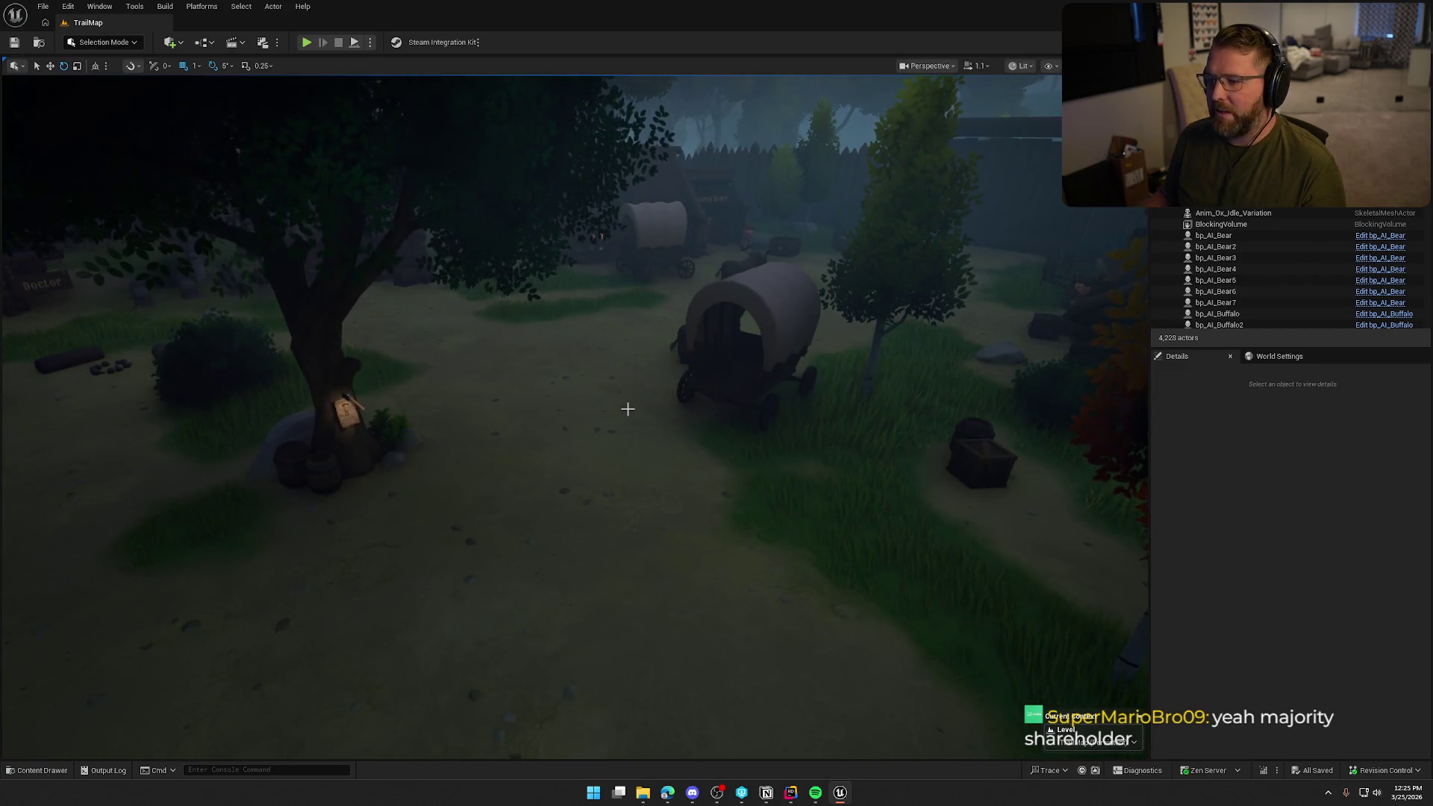
pyautogui.moveTo(640, 419); pyautogui.dragTo(628, 417)
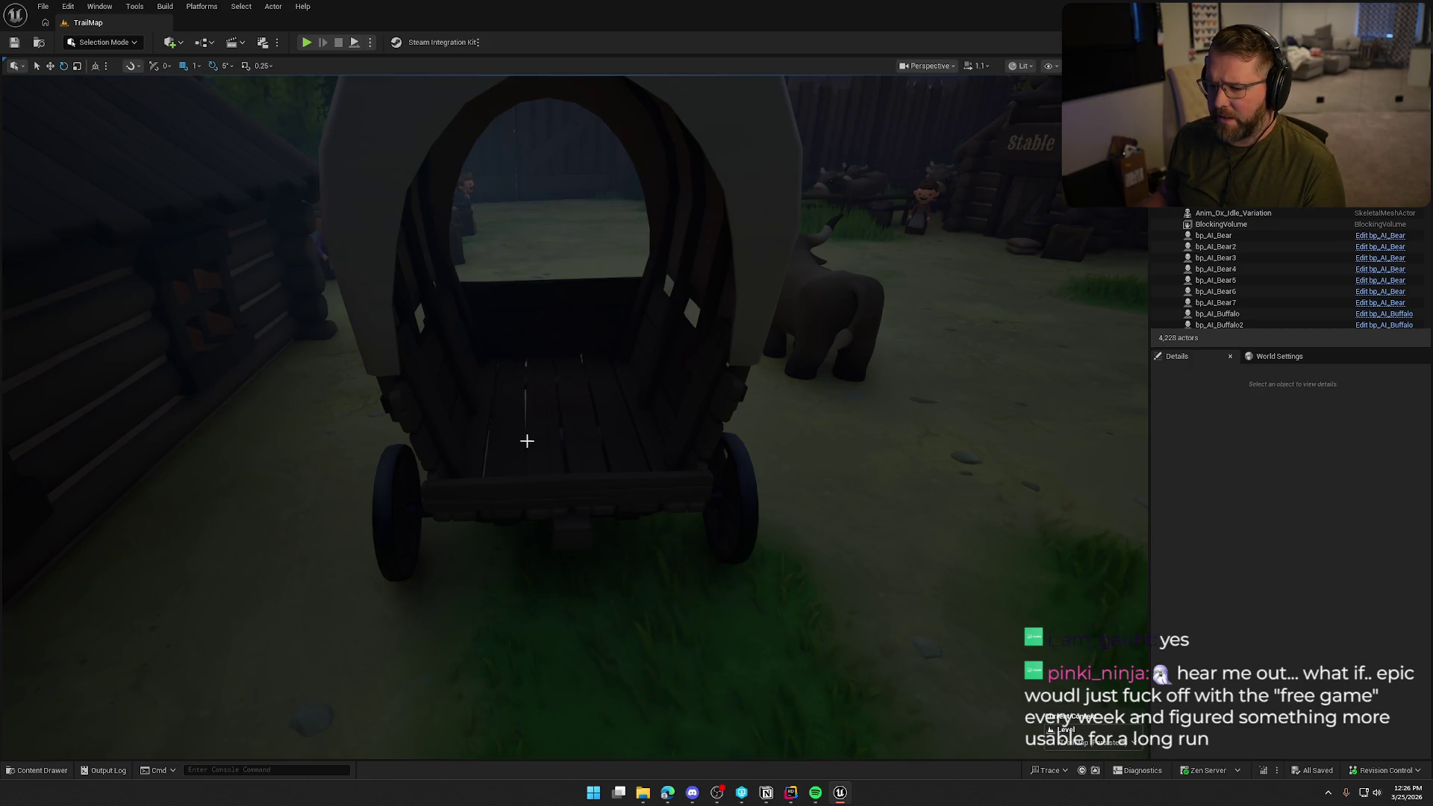
# - Back up and rise above the wagon and ox to see the whole corral and gate, then open the asset browser
pyautogui.moveTo(634, 390); pyautogui.dragTo(634, 463)
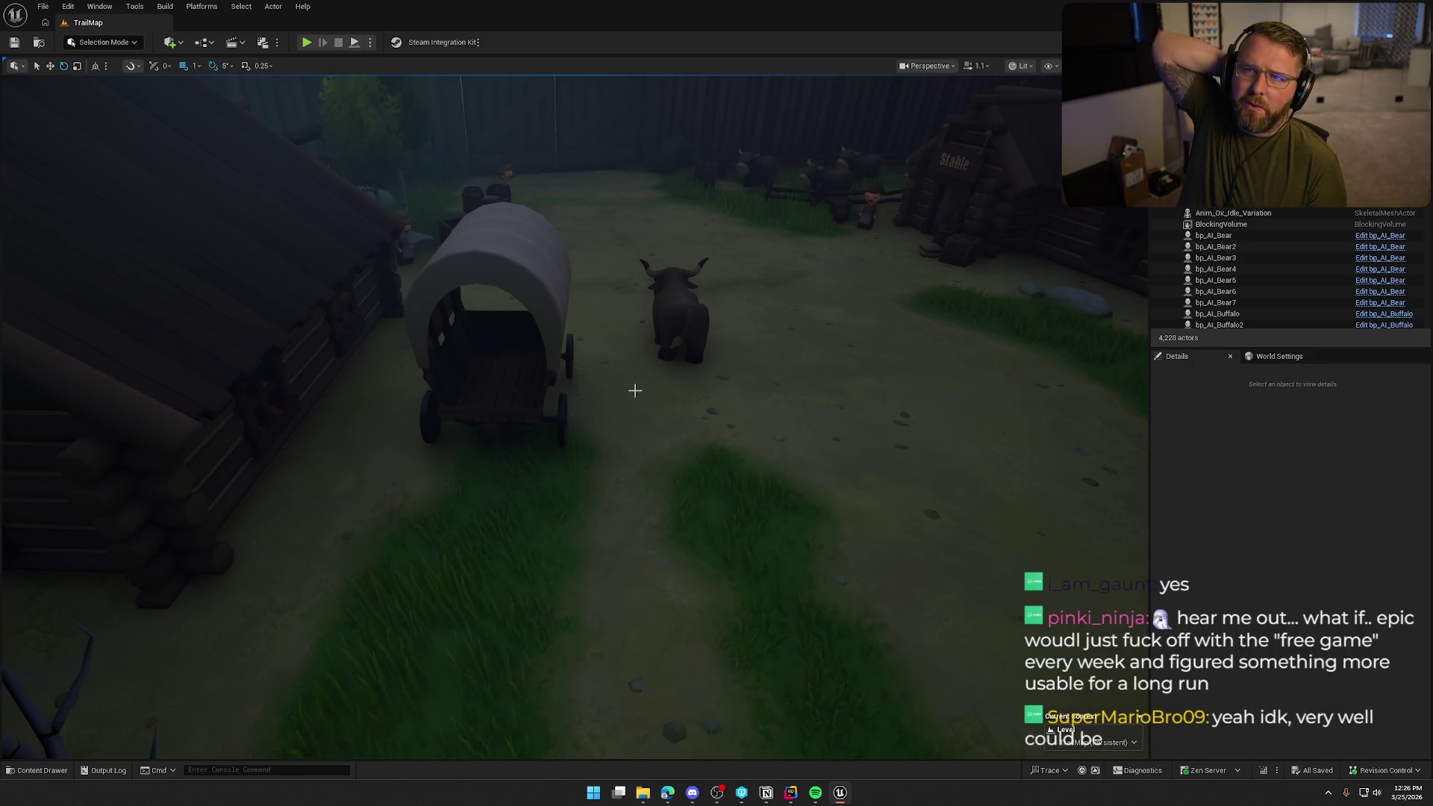
pyautogui.moveTo(634, 391); pyautogui.dragTo(699, 444)
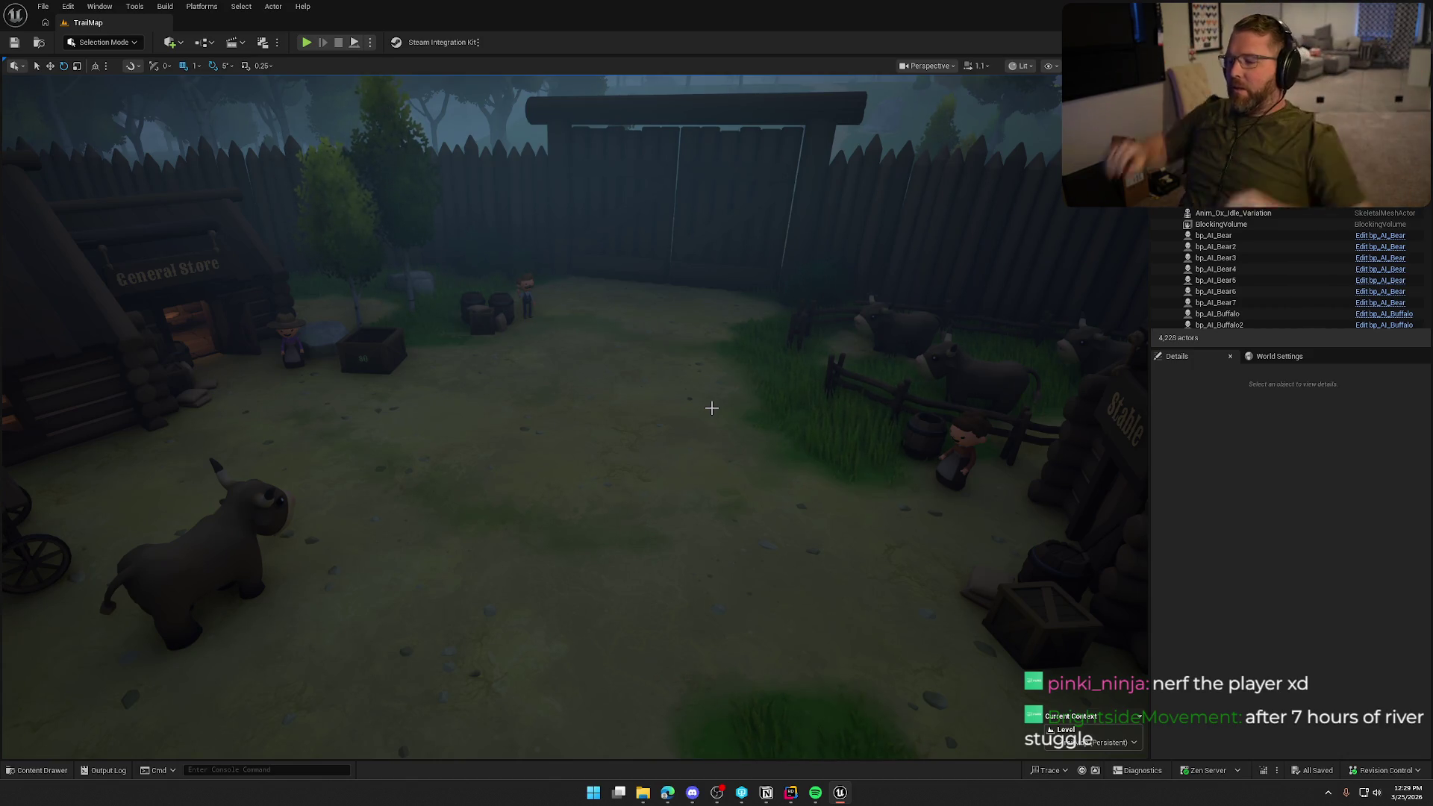
pyautogui.hotkey('ctrl', 'space')
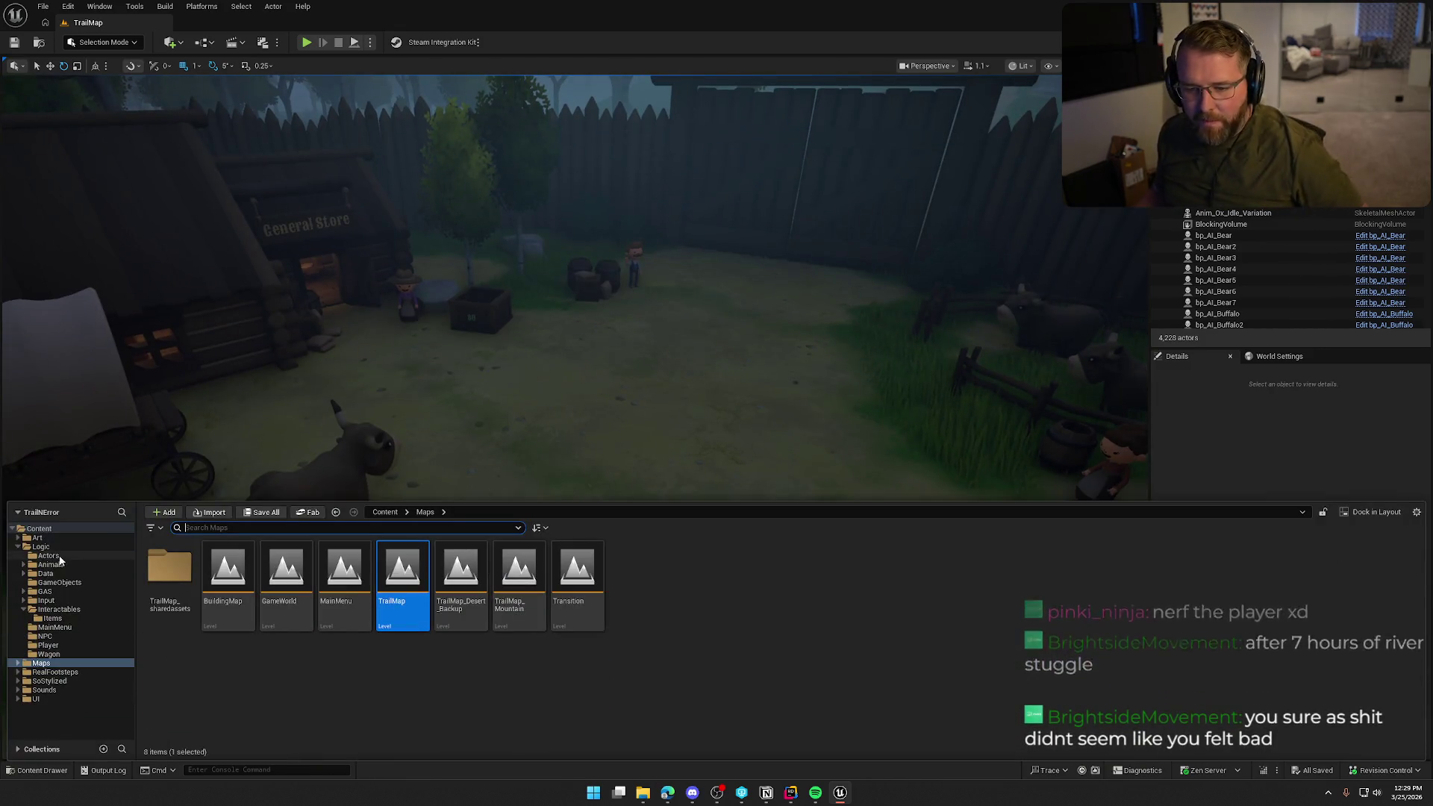
# - From Art > Props, place an SM_Parcel on the camp ground past the warning, inspect it, then delete it
pyautogui.click(37, 538)
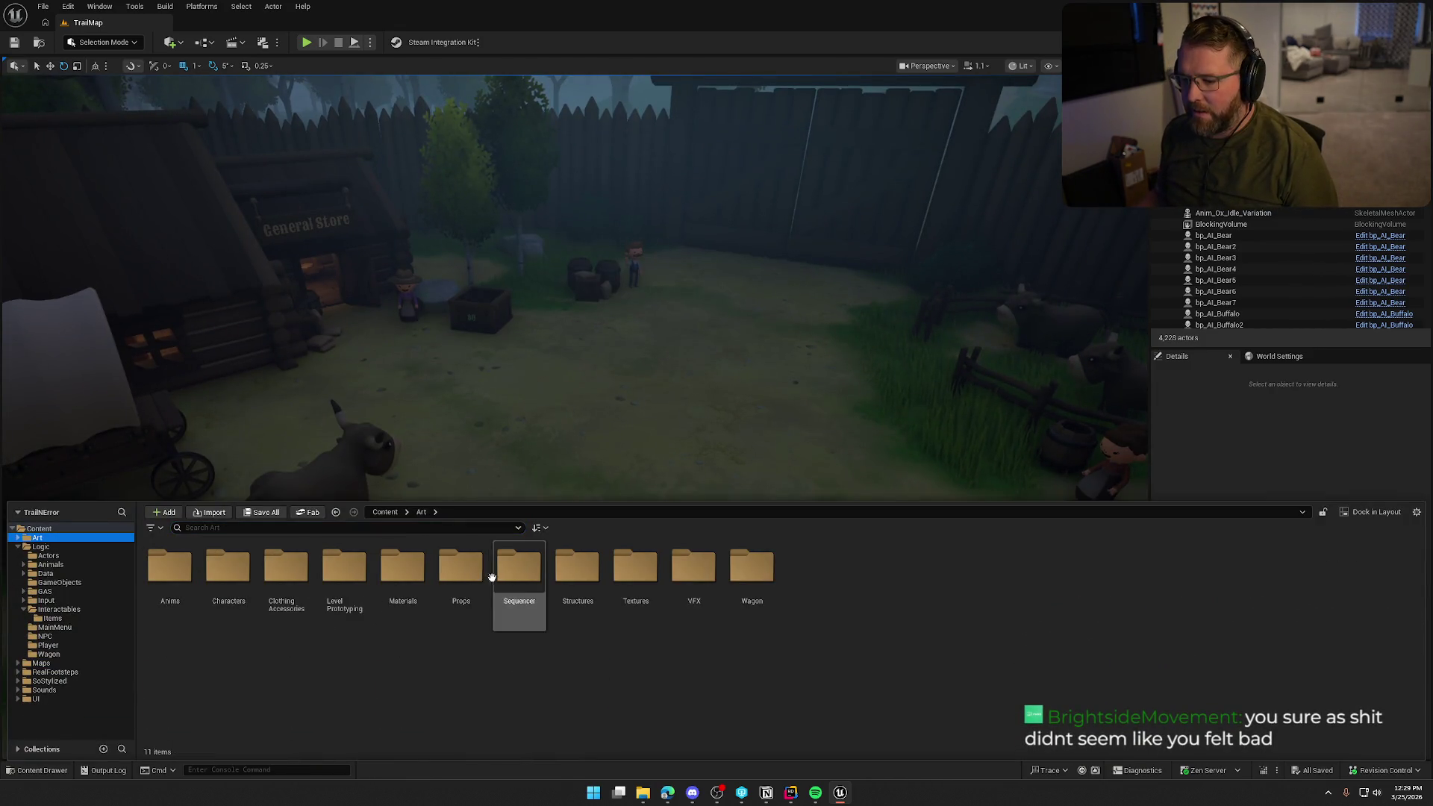
pyautogui.doubleClick(458, 575)
pyautogui.moveTo(1042, 664); pyautogui.dragTo(729, 440)
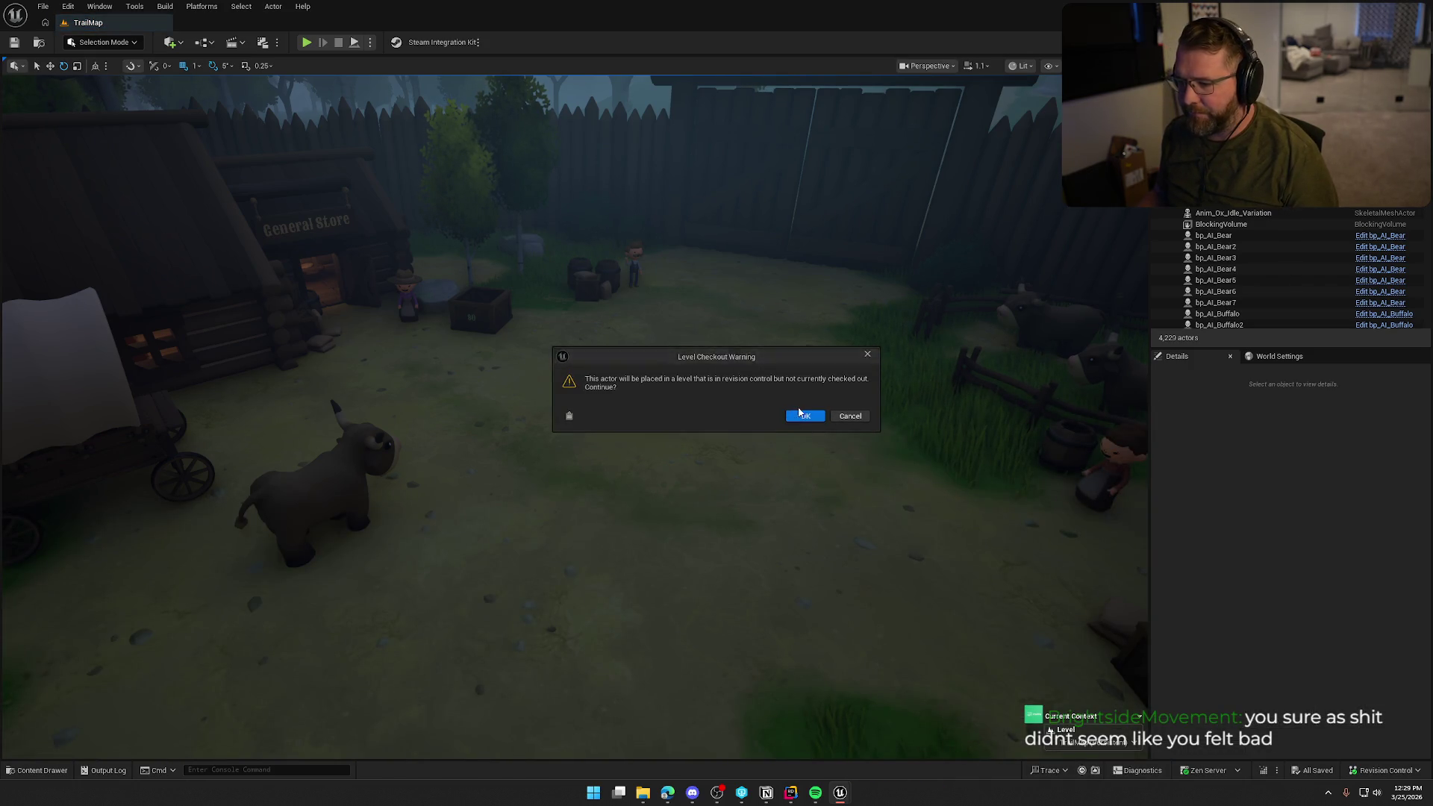
pyautogui.click(802, 412)
pyautogui.press('f')
pyautogui.click(748, 451)
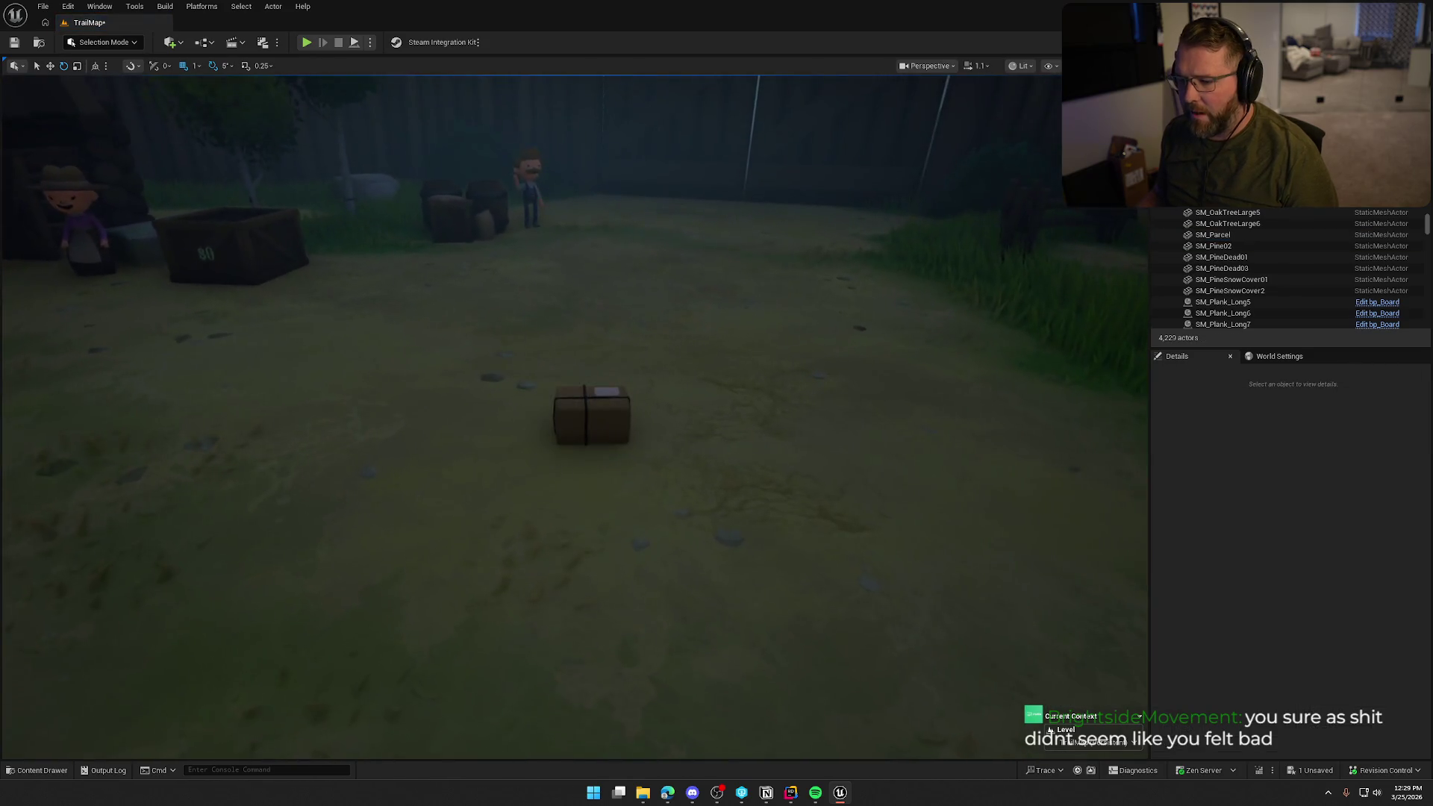
pyautogui.scroll(5, 749, 451)
pyautogui.scroll(-2, 745, 451)
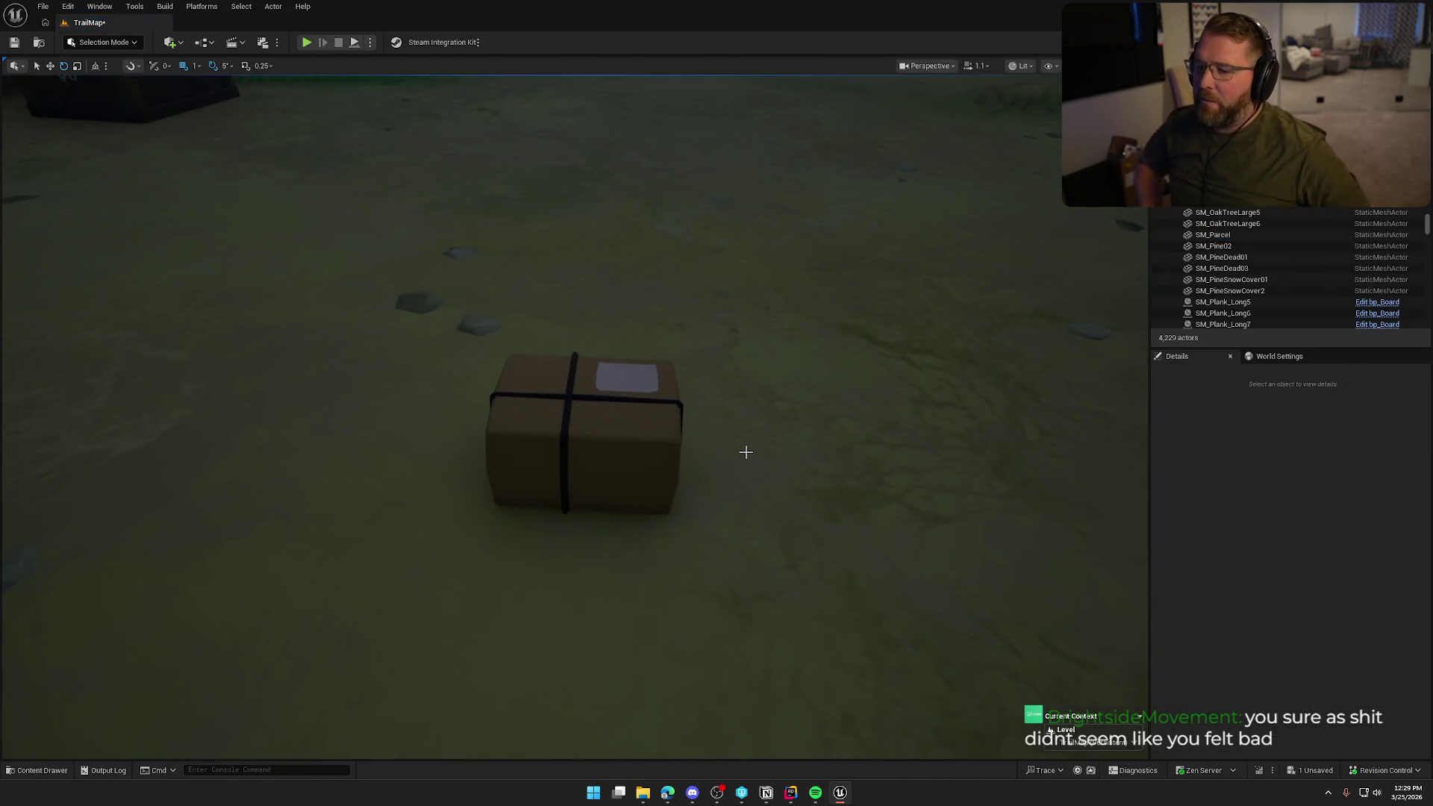
pyautogui.moveTo(585, 433)
pyautogui.mouseDown()
pyautogui.moveTo(523, 417)
pyautogui.moveTo(591, 467)
pyautogui.mouseUp()
pyautogui.click(592, 467)
pyautogui.press('Delete')
# - Place the SM_PostBox US Post Office mailbox in the corral, view its side, then delete it
pyautogui.hotkey('ctrl', 'space')
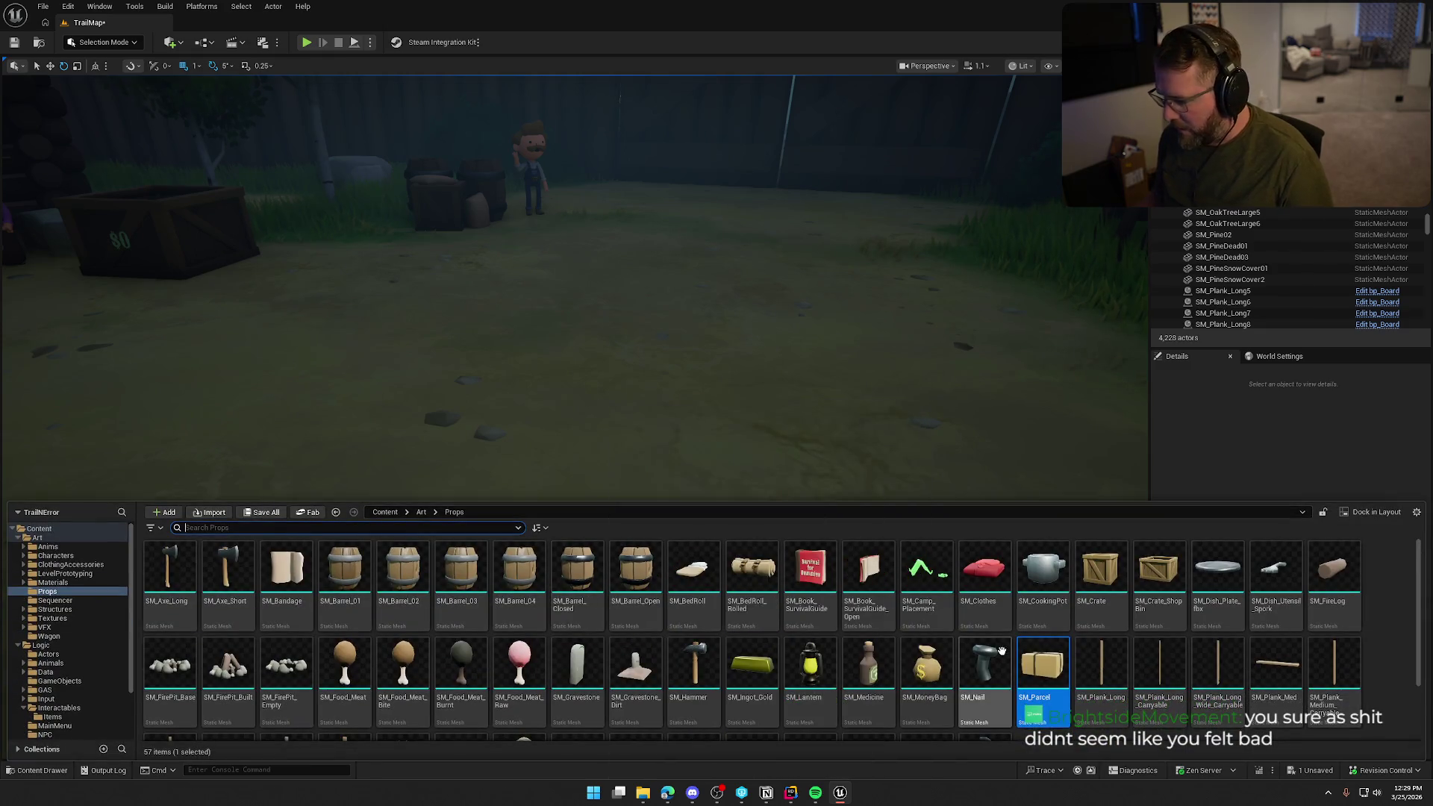
pyautogui.scroll(-1, 1064, 639)
pyautogui.moveTo(402, 675)
pyautogui.mouseDown()
pyautogui.moveTo(649, 373)
pyautogui.moveTo(681, 460)
pyautogui.mouseUp()
pyautogui.moveTo(768, 470)
pyautogui.mouseDown()
pyautogui.moveTo(582, 463)
pyautogui.moveTo(567, 448)
pyautogui.mouseUp()
pyautogui.scroll(-3, 796, 473)
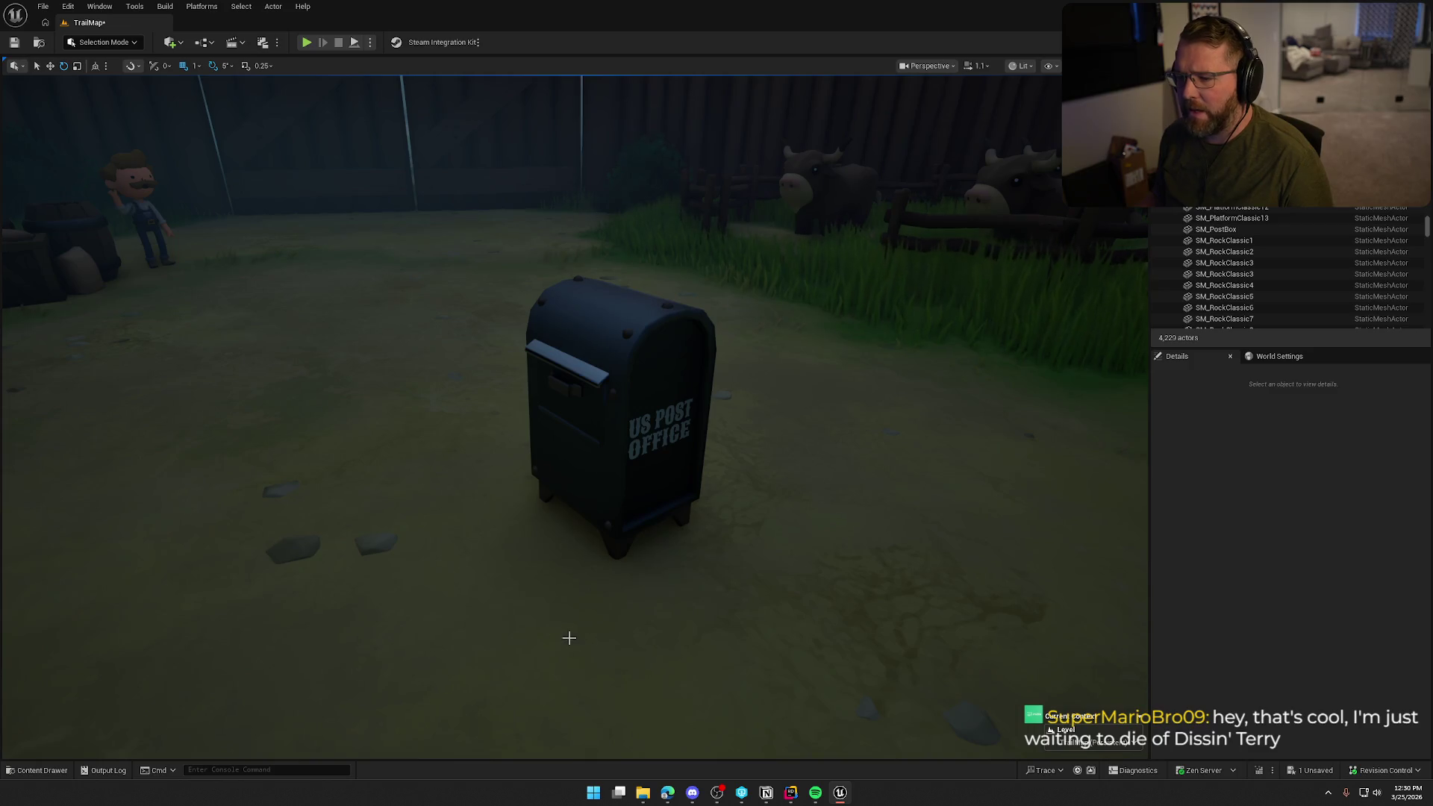
pyautogui.click(621, 366)
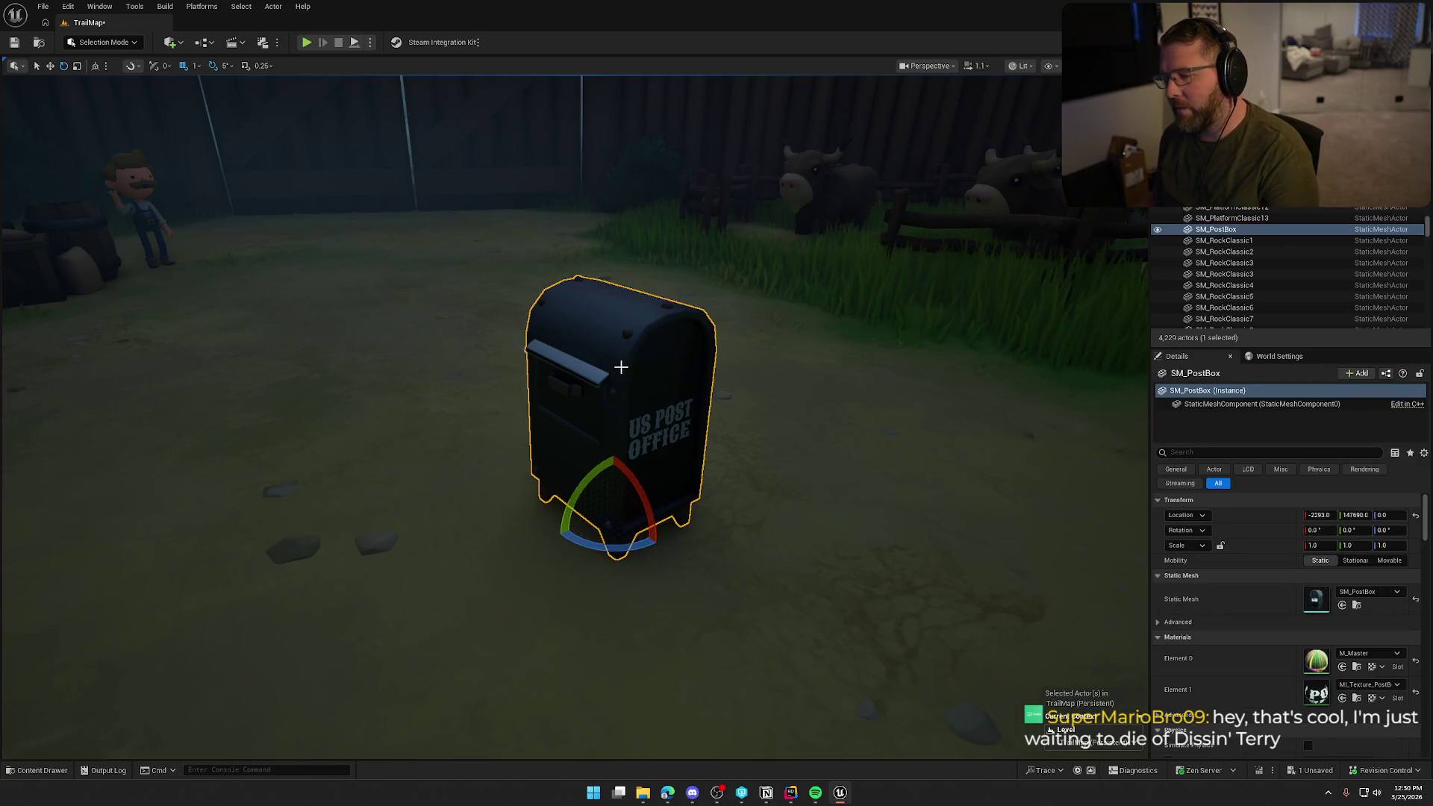
pyautogui.press('Delete')
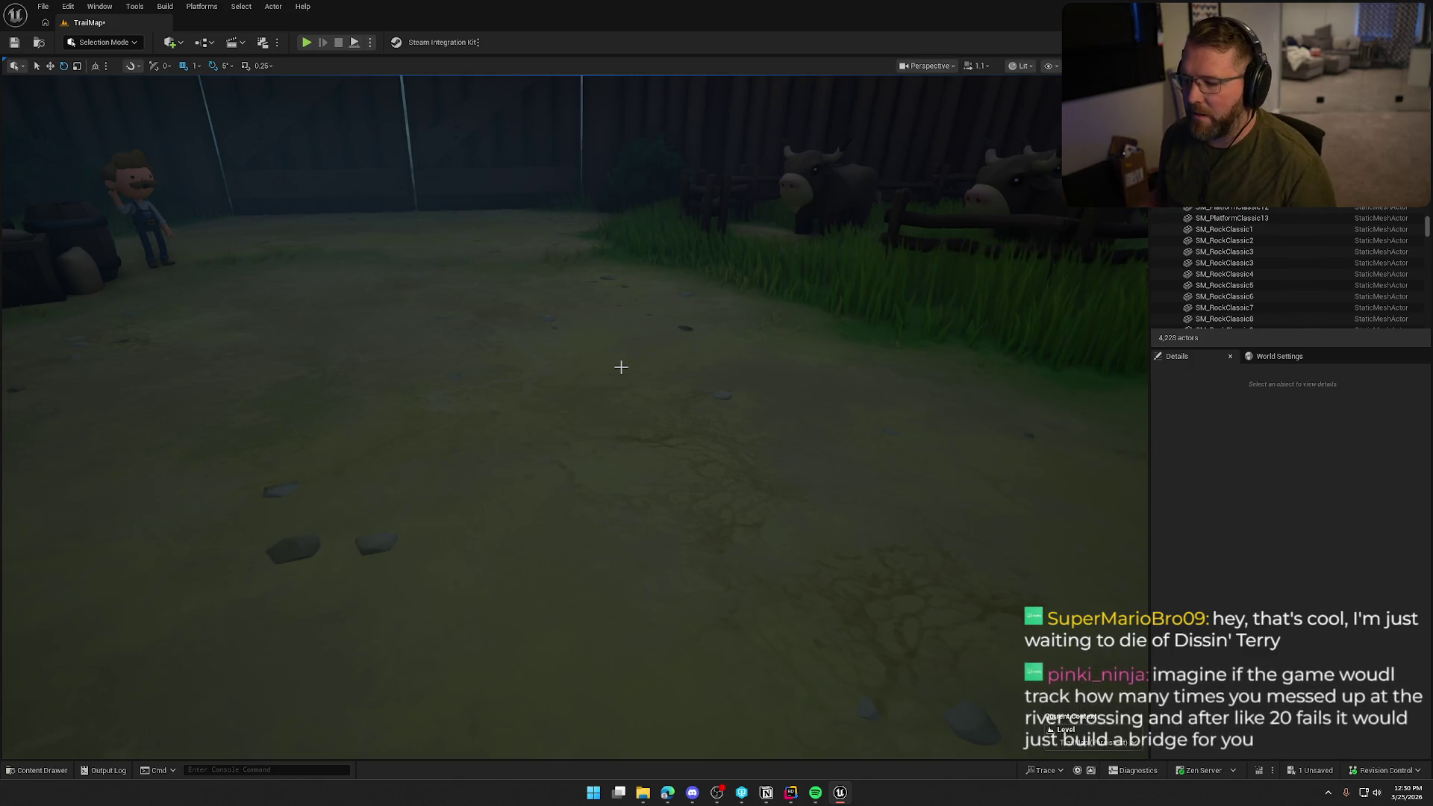
pyautogui.hotkey('ctrl', 'space')
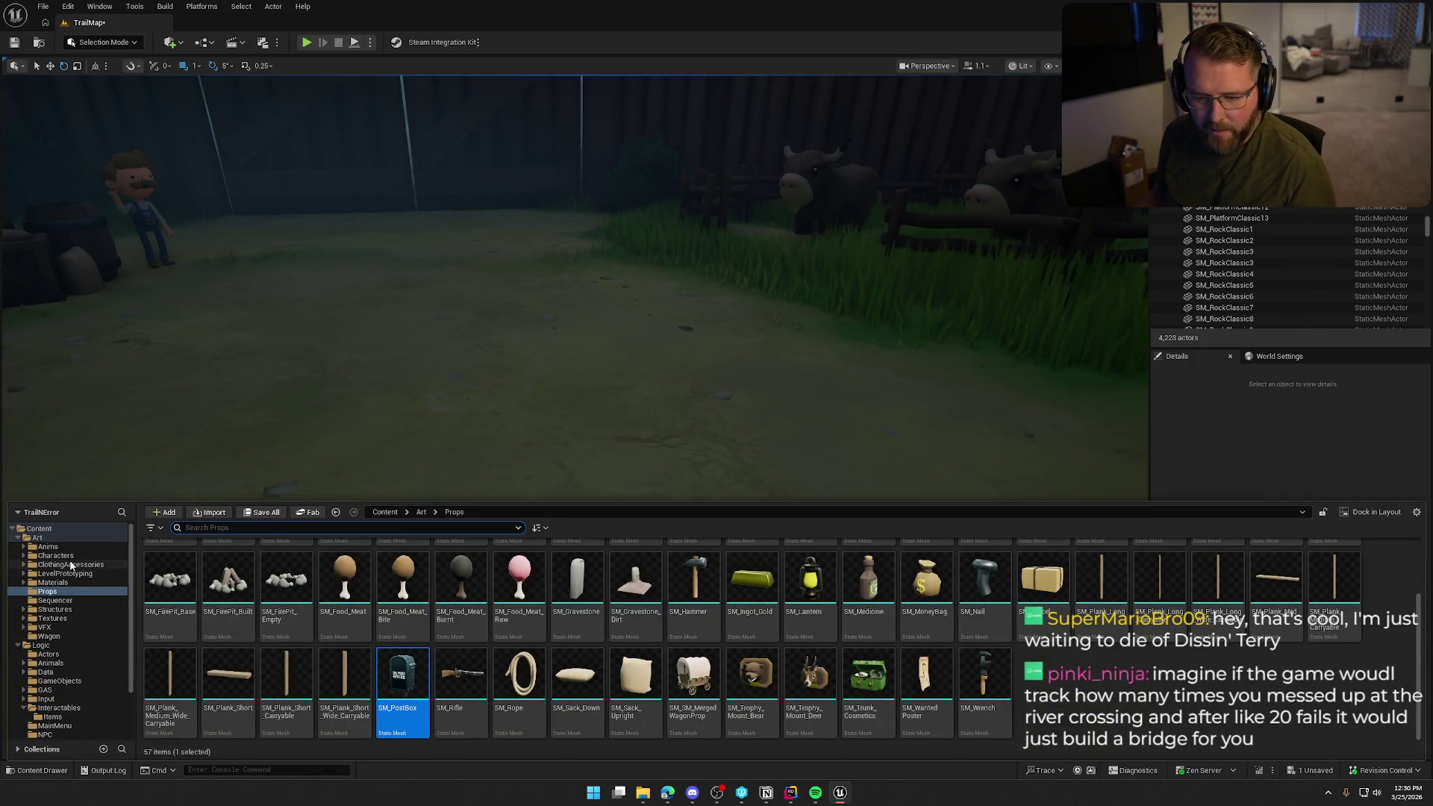
# - Browse the ClothingAccessories, NewAccessories hats and NewHair folders, then close the browser and face the General Store
pyautogui.click(104, 564)
pyautogui.doubleClick(170, 567)
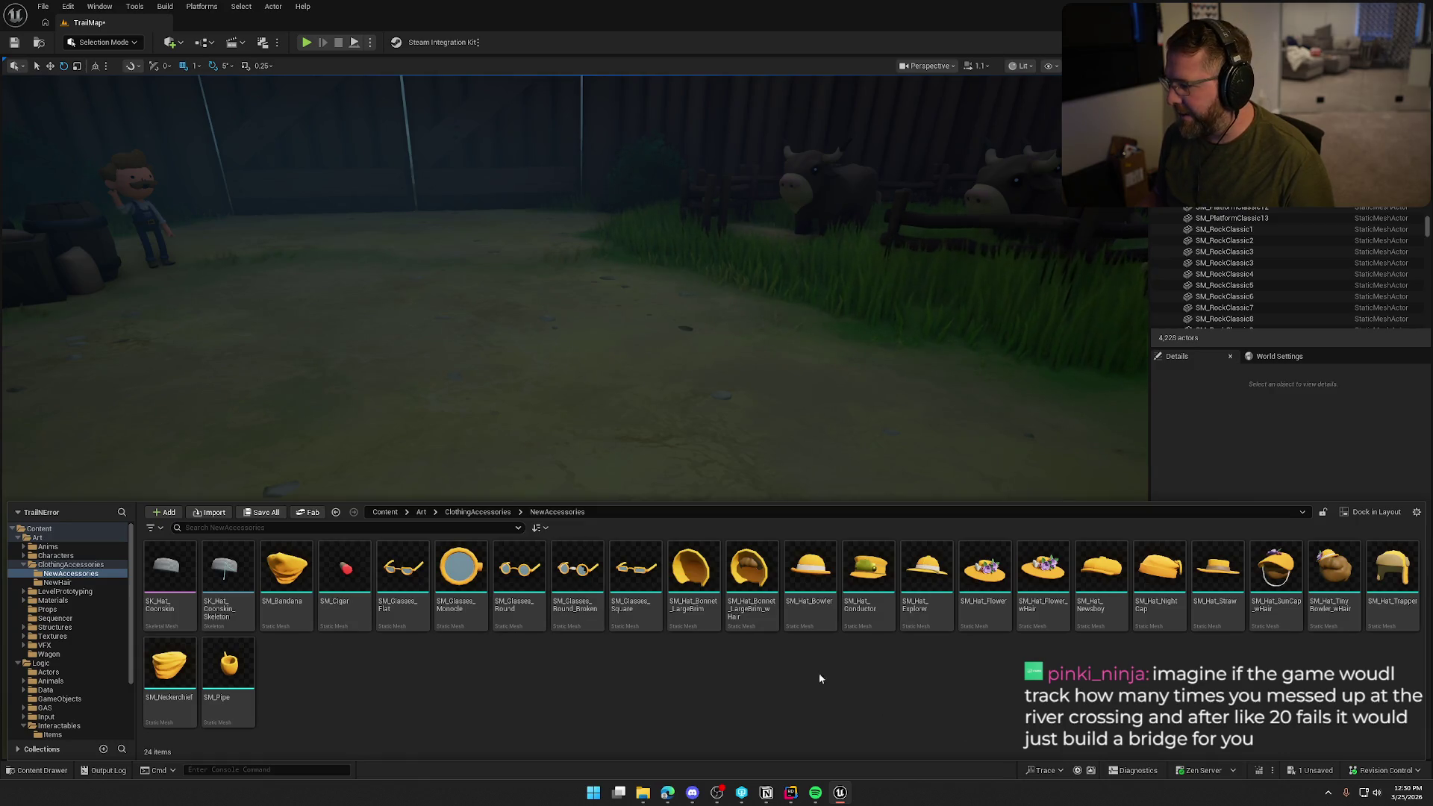
pyautogui.click(57, 582)
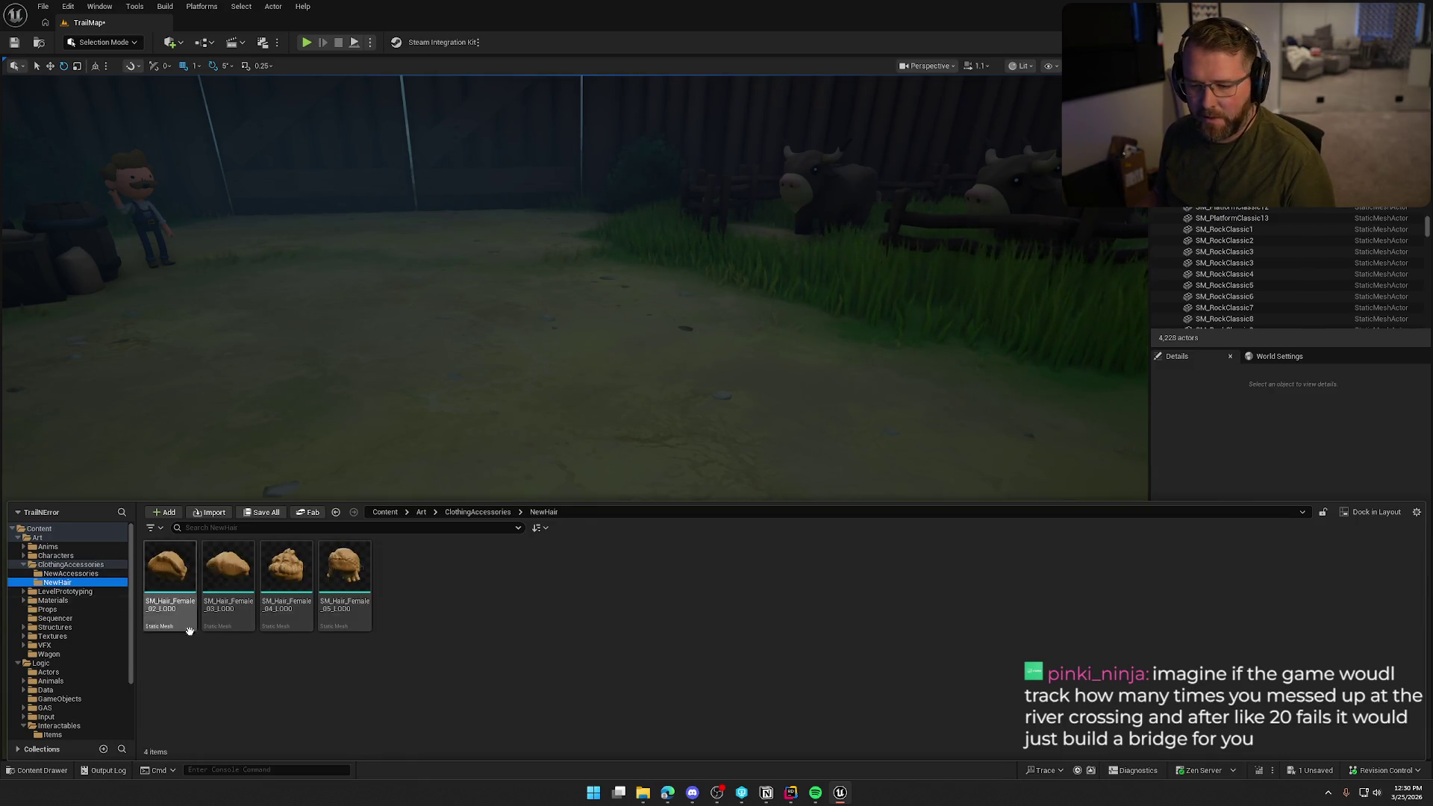
pyautogui.click(70, 564)
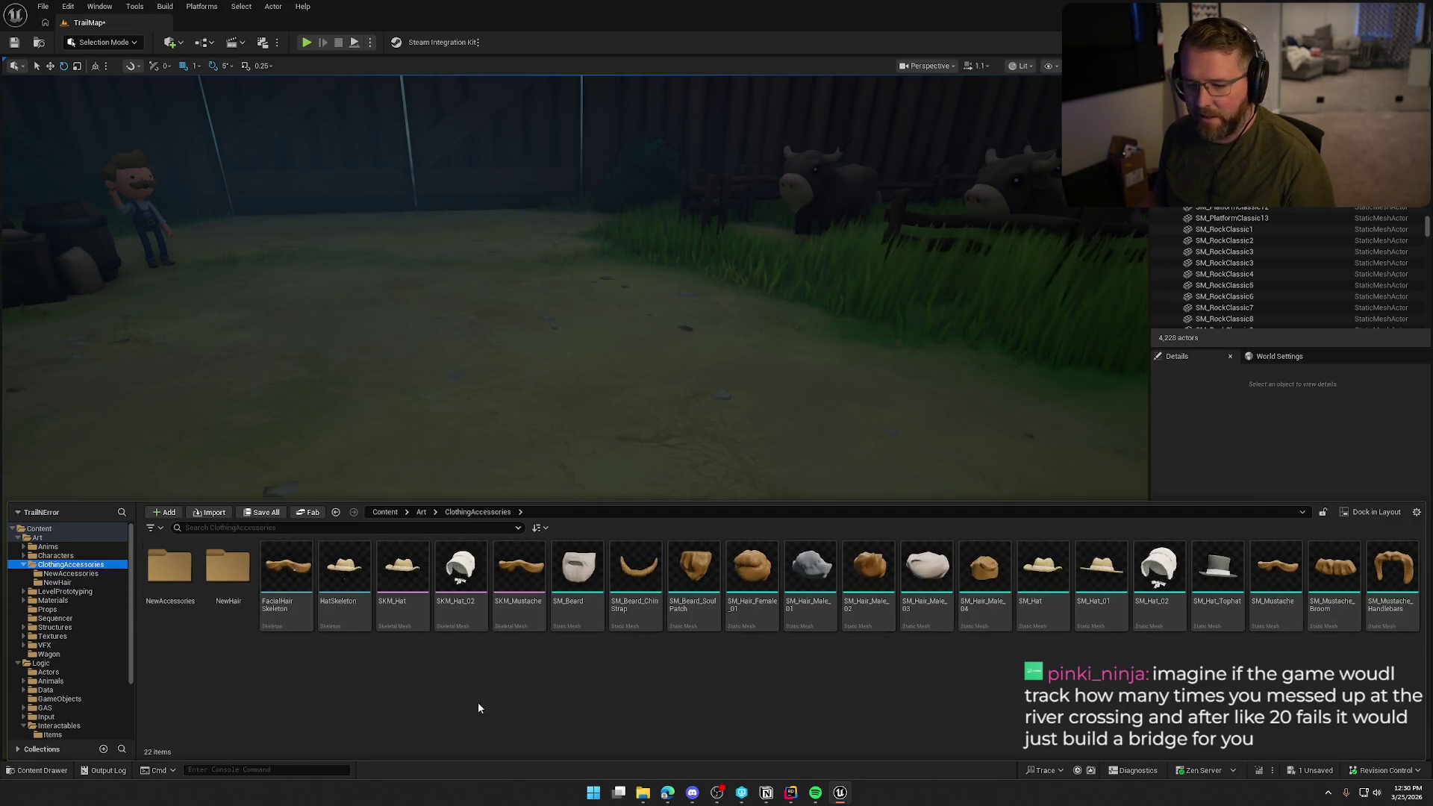
pyautogui.click(1219, 436)
pyautogui.moveTo(783, 415)
pyautogui.mouseDown()
pyautogui.moveTo(784, 403)
pyautogui.moveTo(780, 418)
pyautogui.mouseUp()
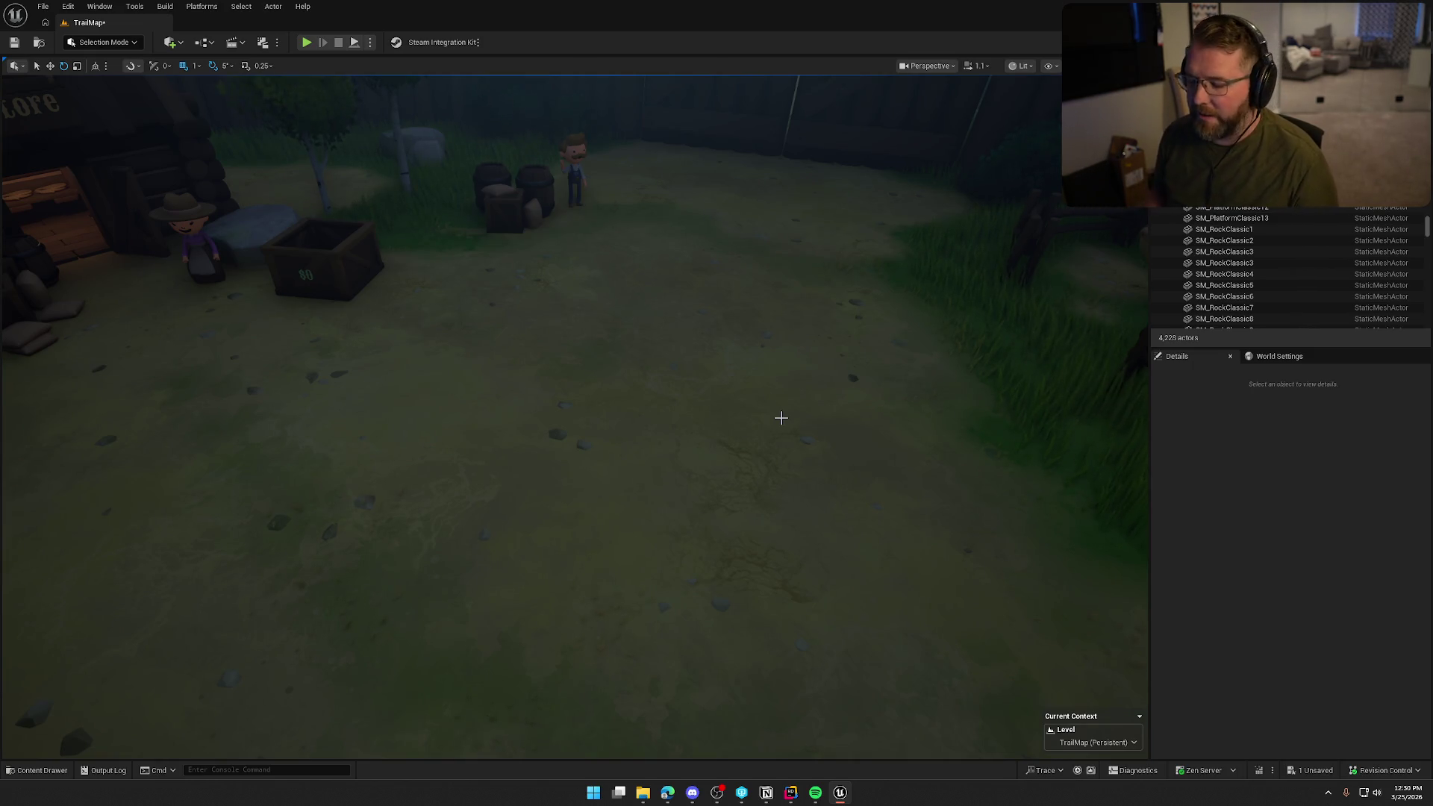
# - Back the camera away for a wide view over the General Store, gate and empty corral
pyautogui.moveTo(781, 418); pyautogui.dragTo(781, 473)
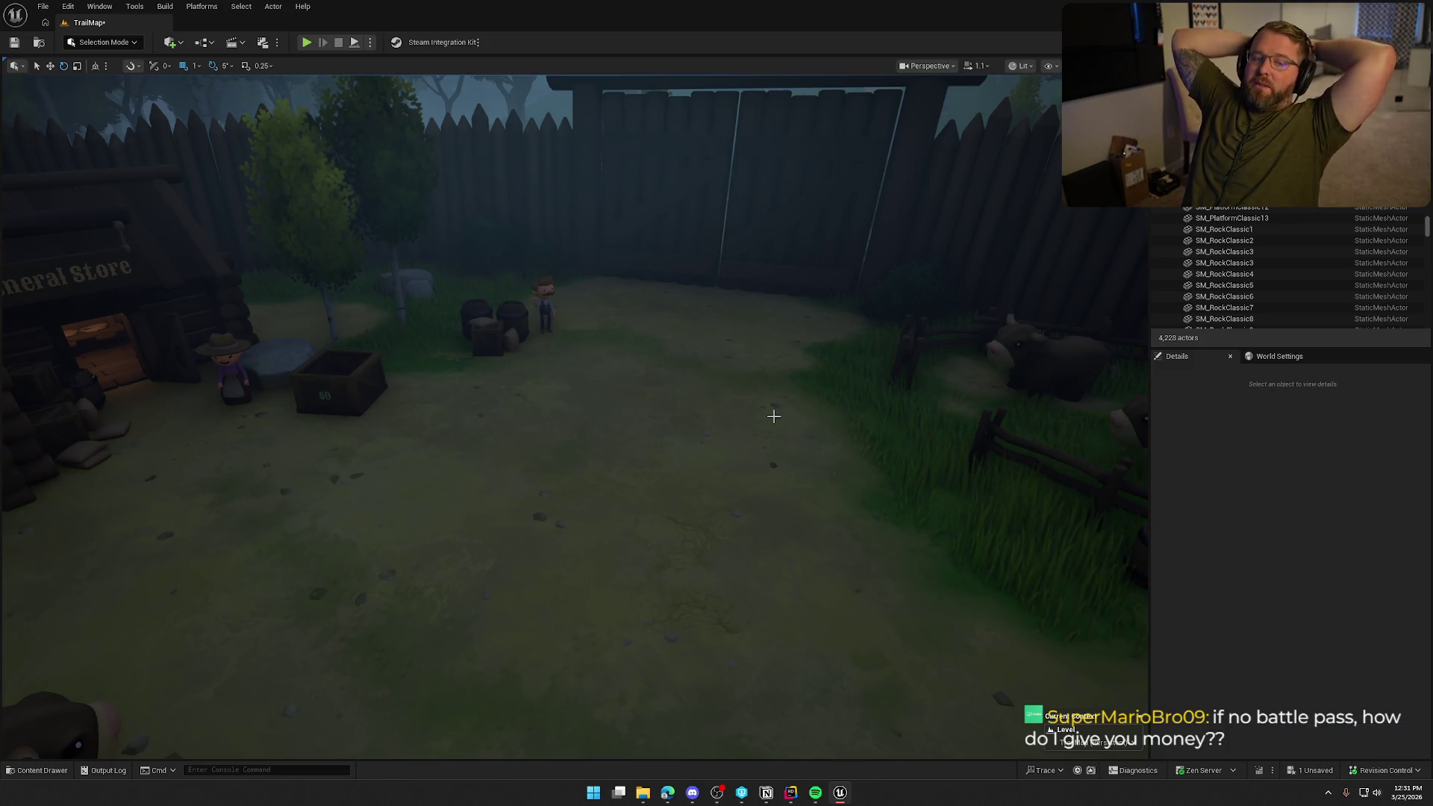
pyautogui.scroll(-5, 773, 416)
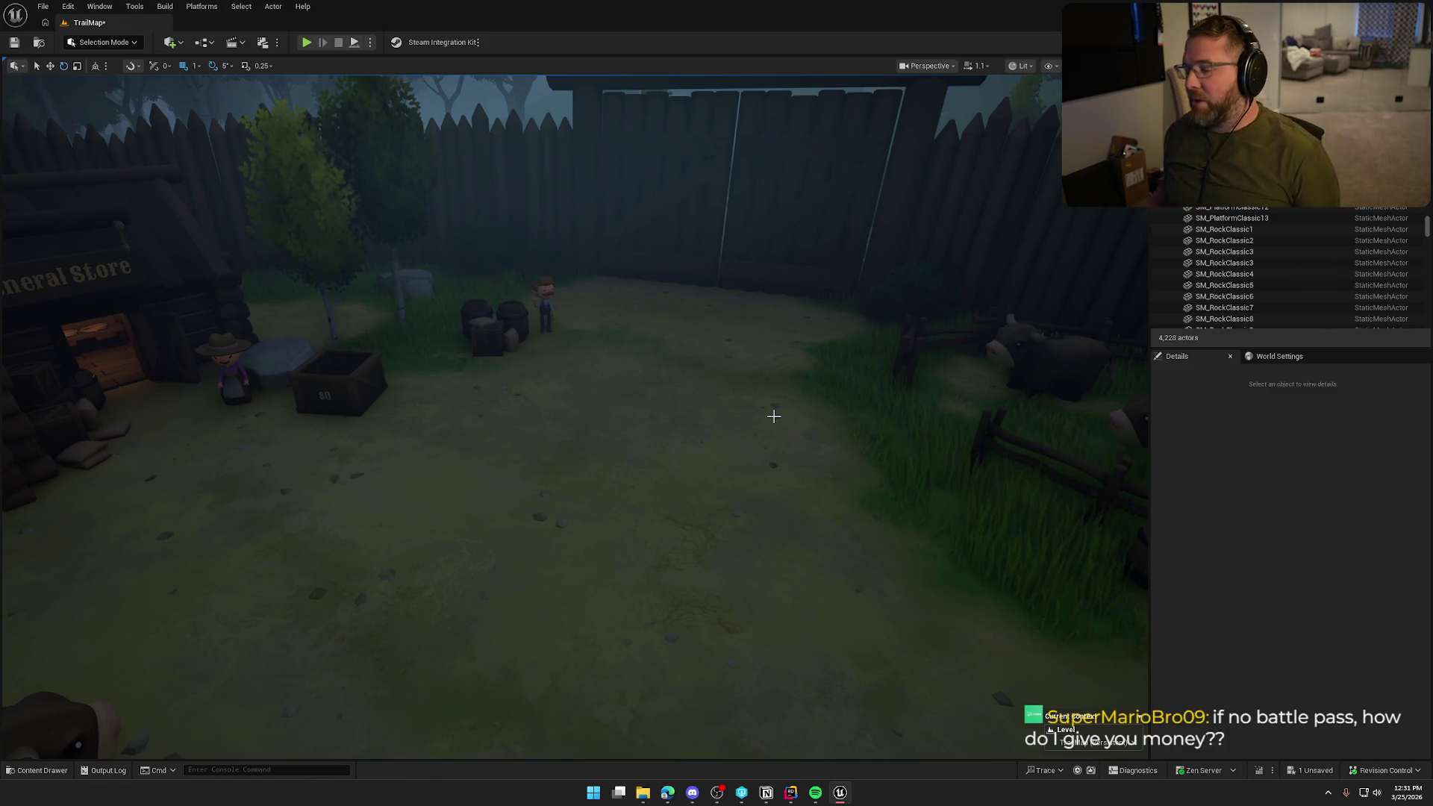
pyautogui.moveTo(751, 425)
pyautogui.mouseDown()
pyautogui.moveTo(709, 429)
pyautogui.moveTo(726, 409)
pyautogui.mouseUp()
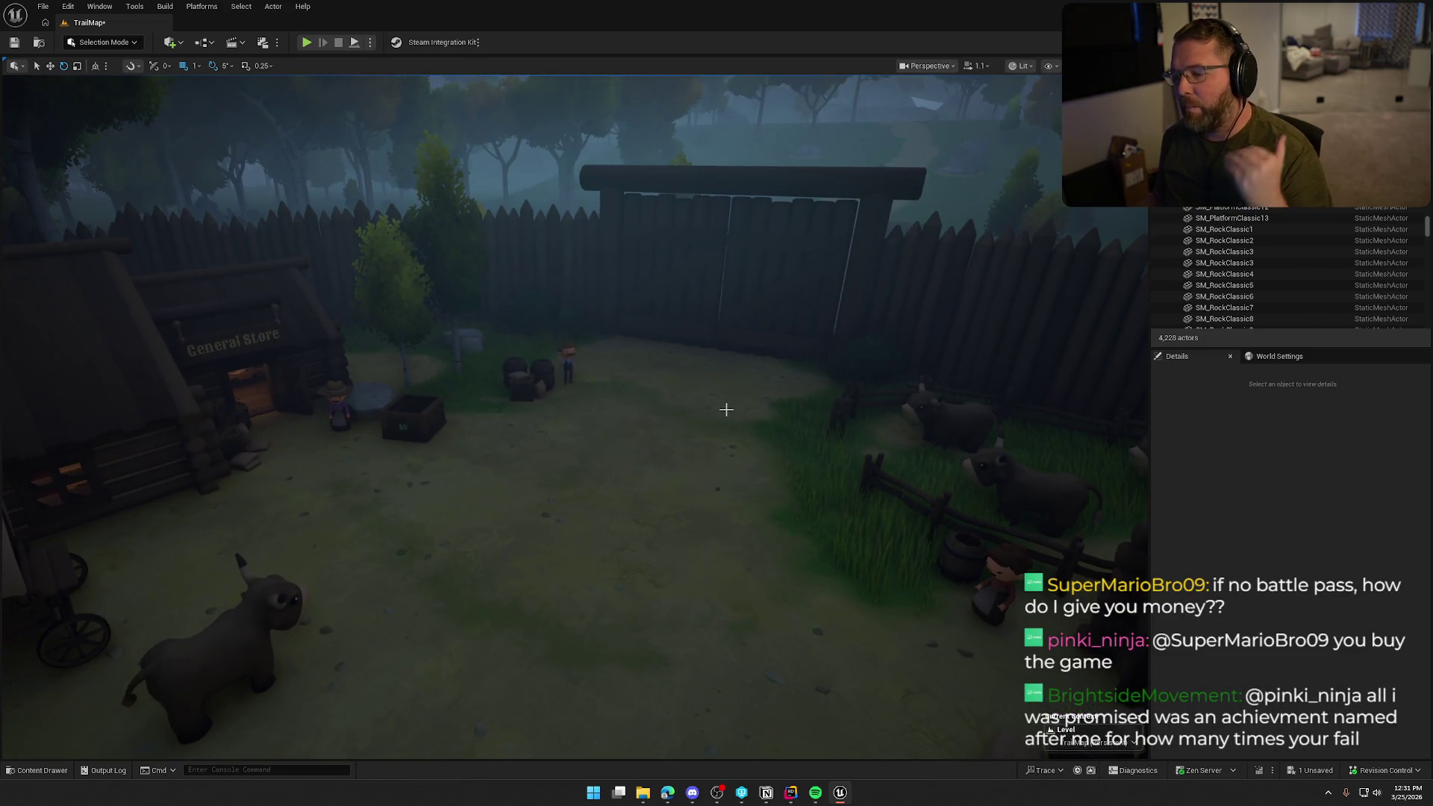
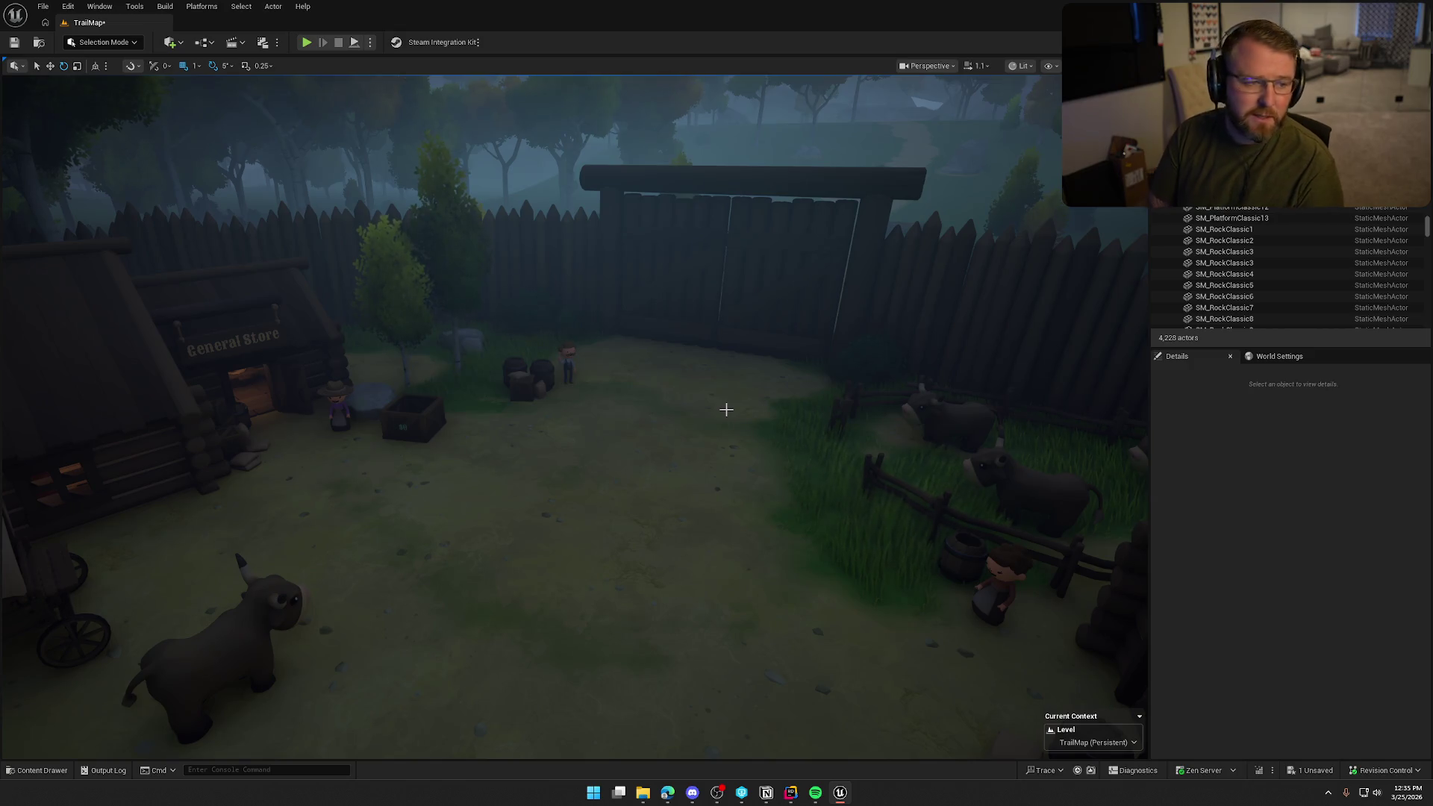
# - Return to the Unreal editor, then swing the view past the stable and pull back over the gate
pyautogui.hotkey('alt', 'Tab')
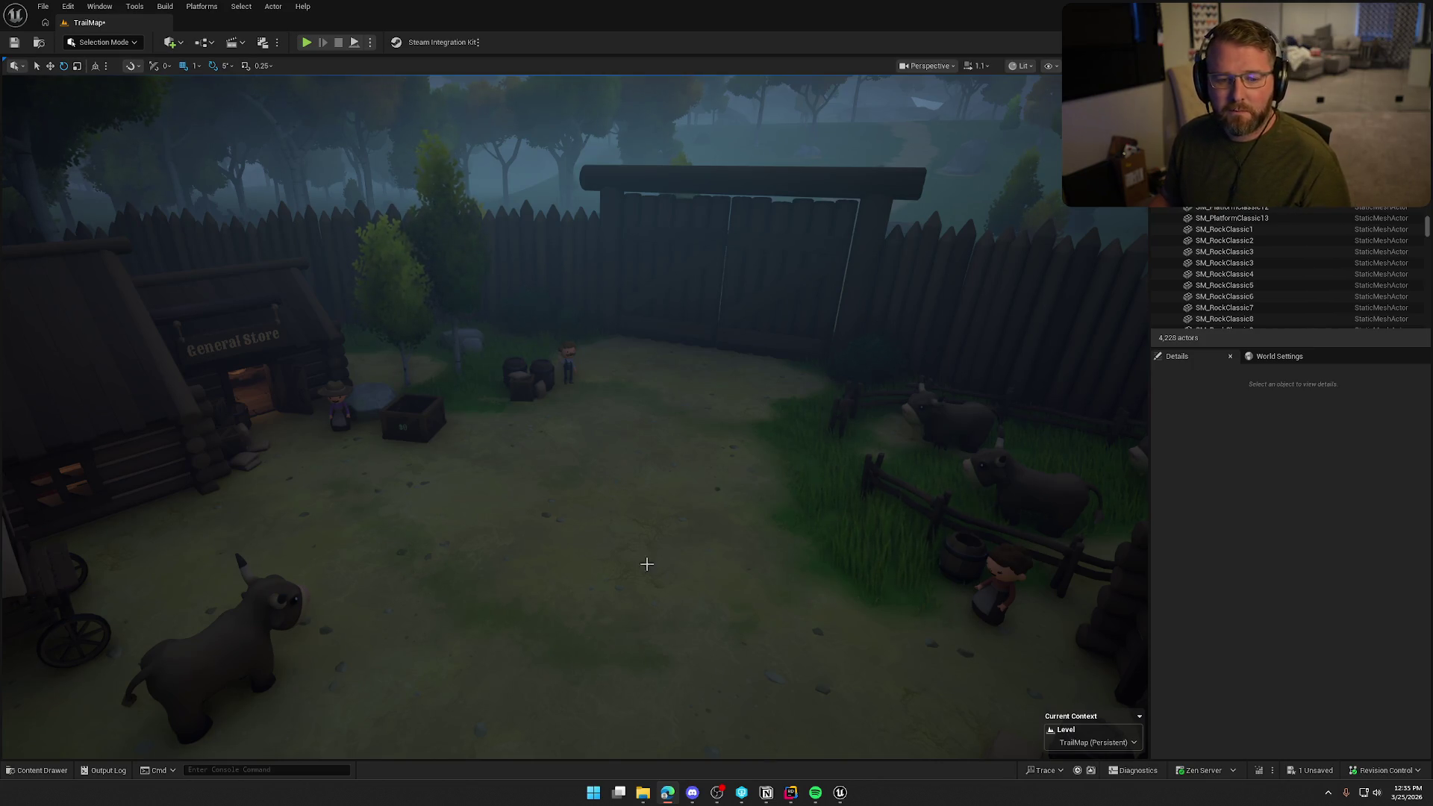
pyautogui.click(1311, 544)
pyautogui.moveTo(970, 523); pyautogui.dragTo(925, 522)
pyautogui.moveTo(741, 360)
pyautogui.mouseDown()
pyautogui.moveTo(761, 380)
pyautogui.moveTo(741, 360)
pyautogui.moveTo(657, 396)
pyautogui.moveTo(515, 397)
pyautogui.mouseUp()
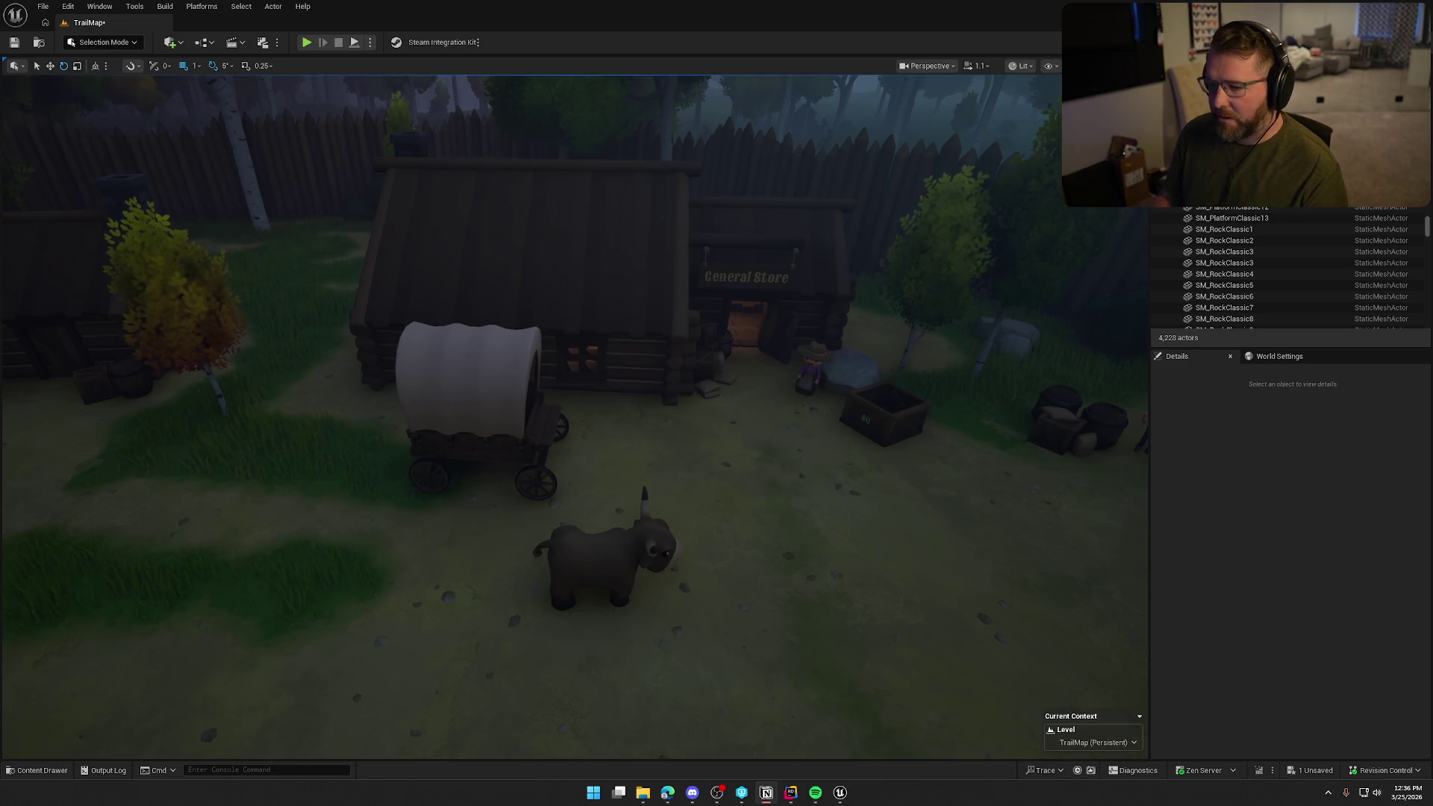
# - Fly to the wagon by the General Store, zoom on the farmer, then rise over the yard
pyautogui.moveTo(657, 363); pyautogui.dragTo(826, 186)
pyautogui.scroll(-5, 573, 418)
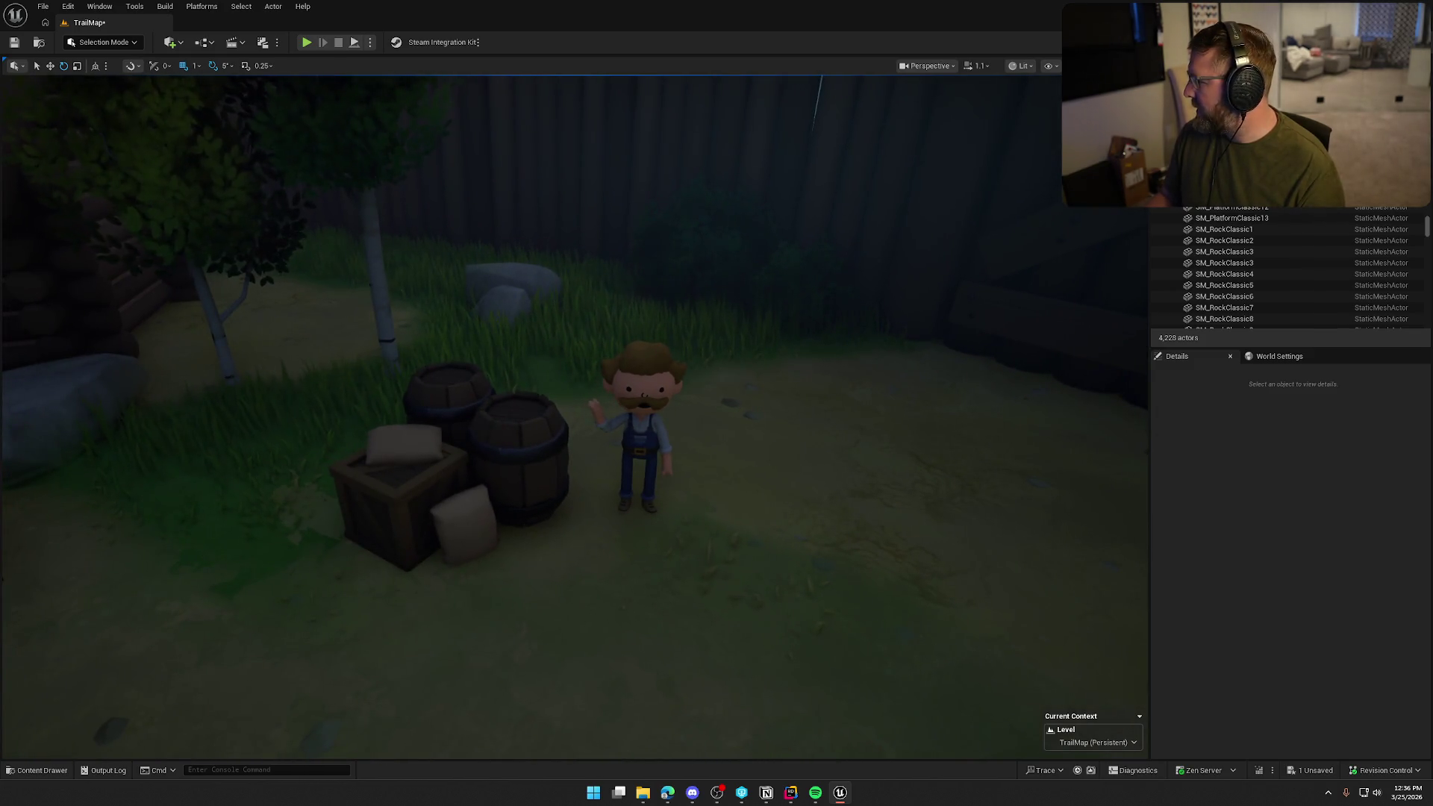
pyautogui.moveTo(575, 418); pyautogui.dragTo(574, 418)
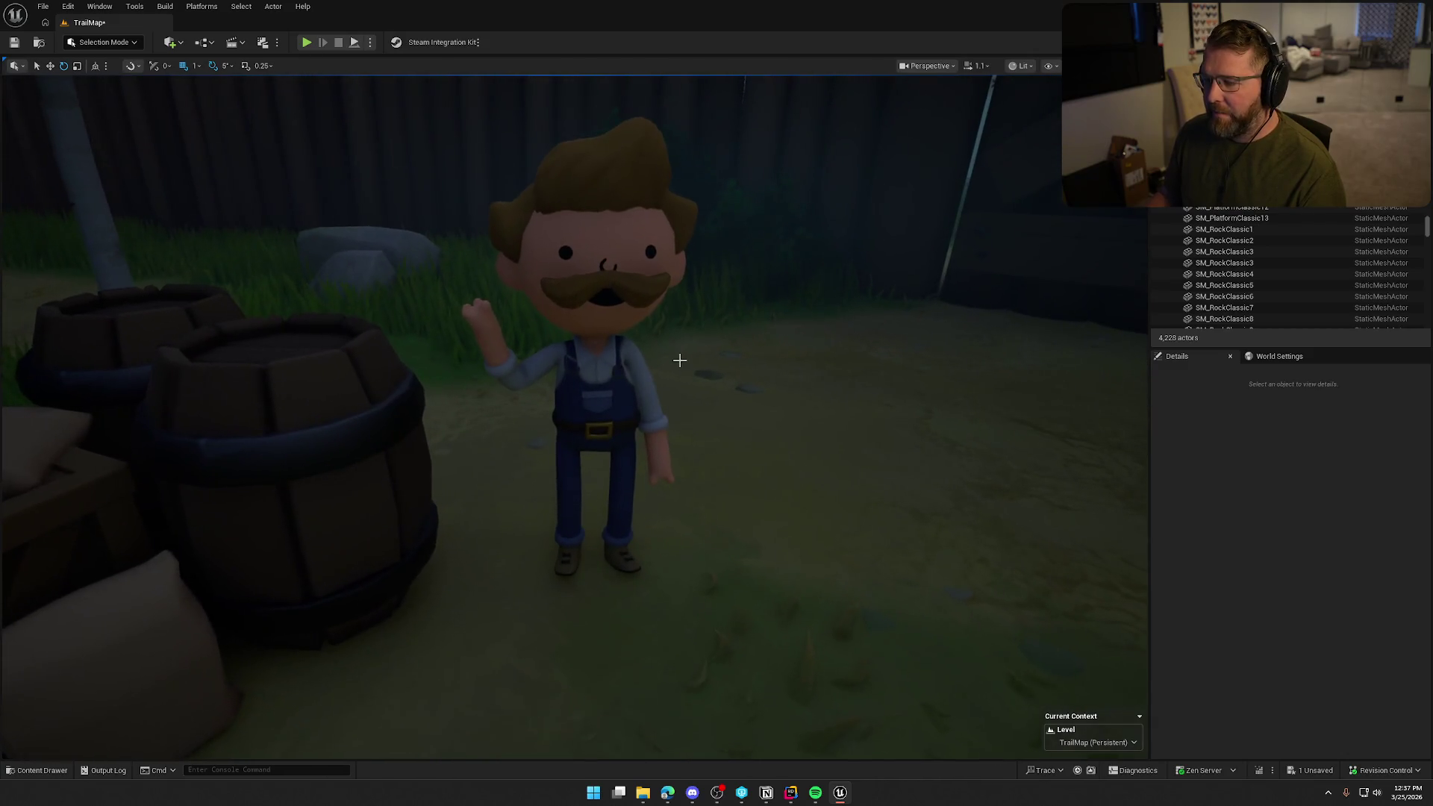
pyautogui.scroll(-3, 702, 373)
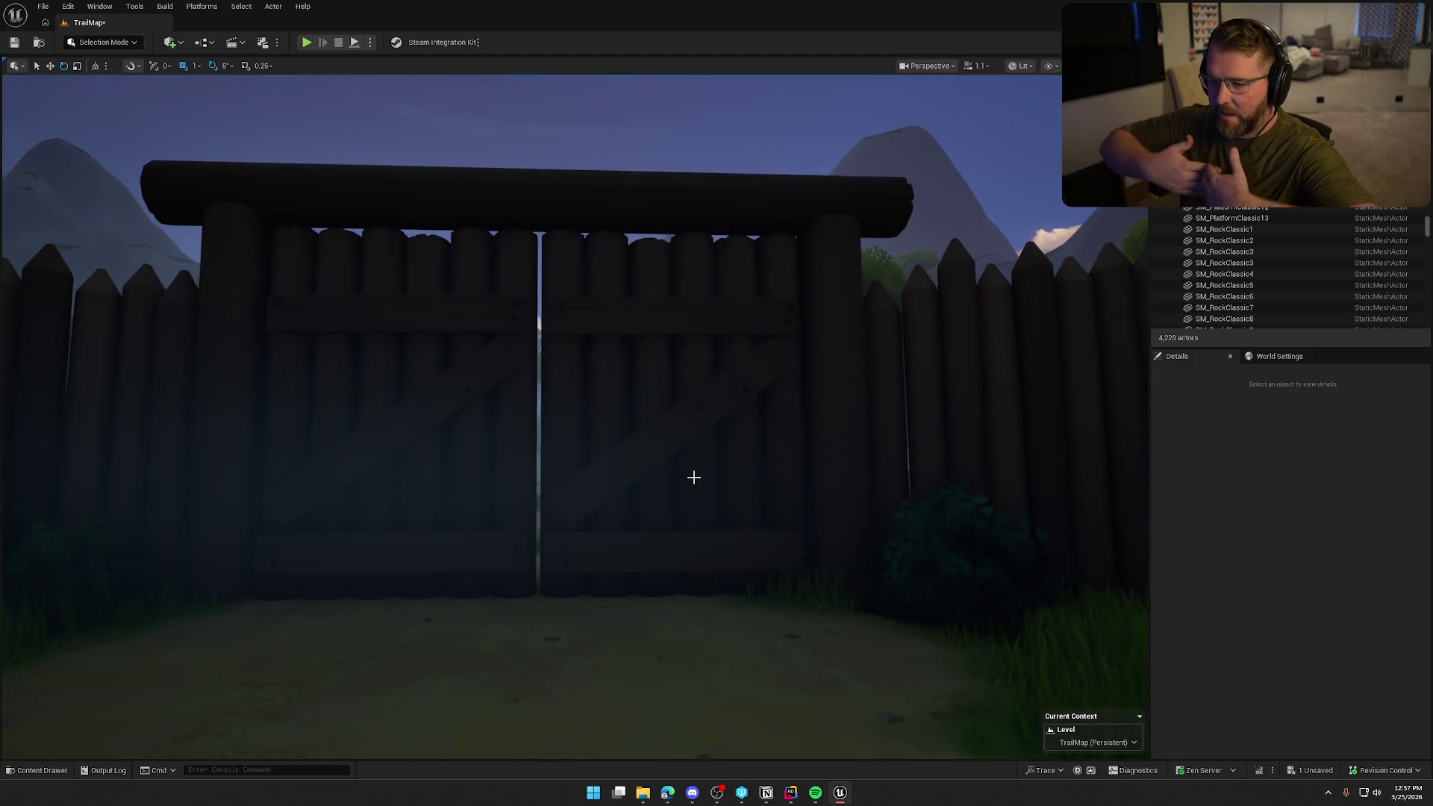
# - Turn toward the farmer and barrels and tilt up to frame the gate and cattle pens
pyautogui.moveTo(693, 477); pyautogui.dragTo(642, 522)
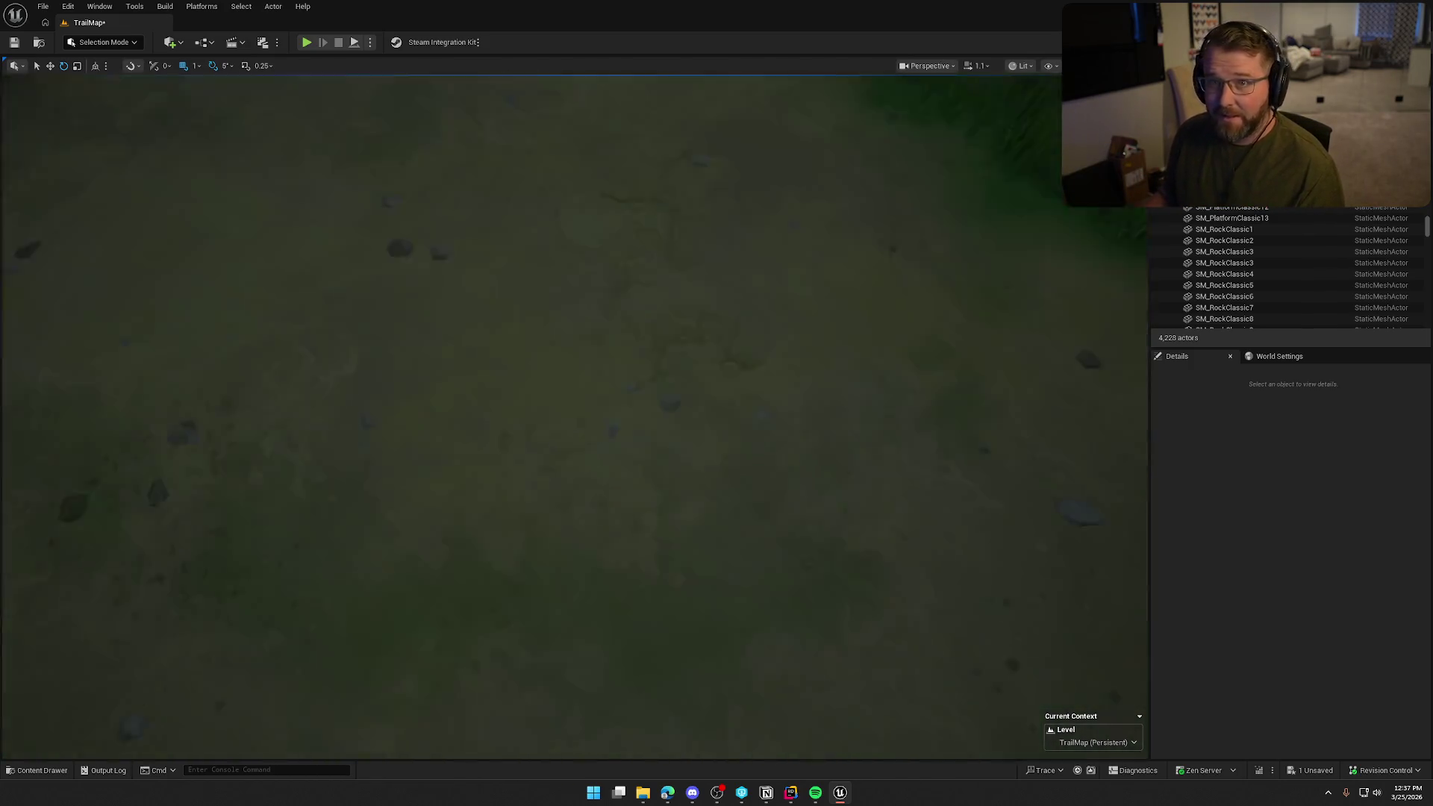
pyautogui.moveTo(688, 479); pyautogui.dragTo(689, 478)
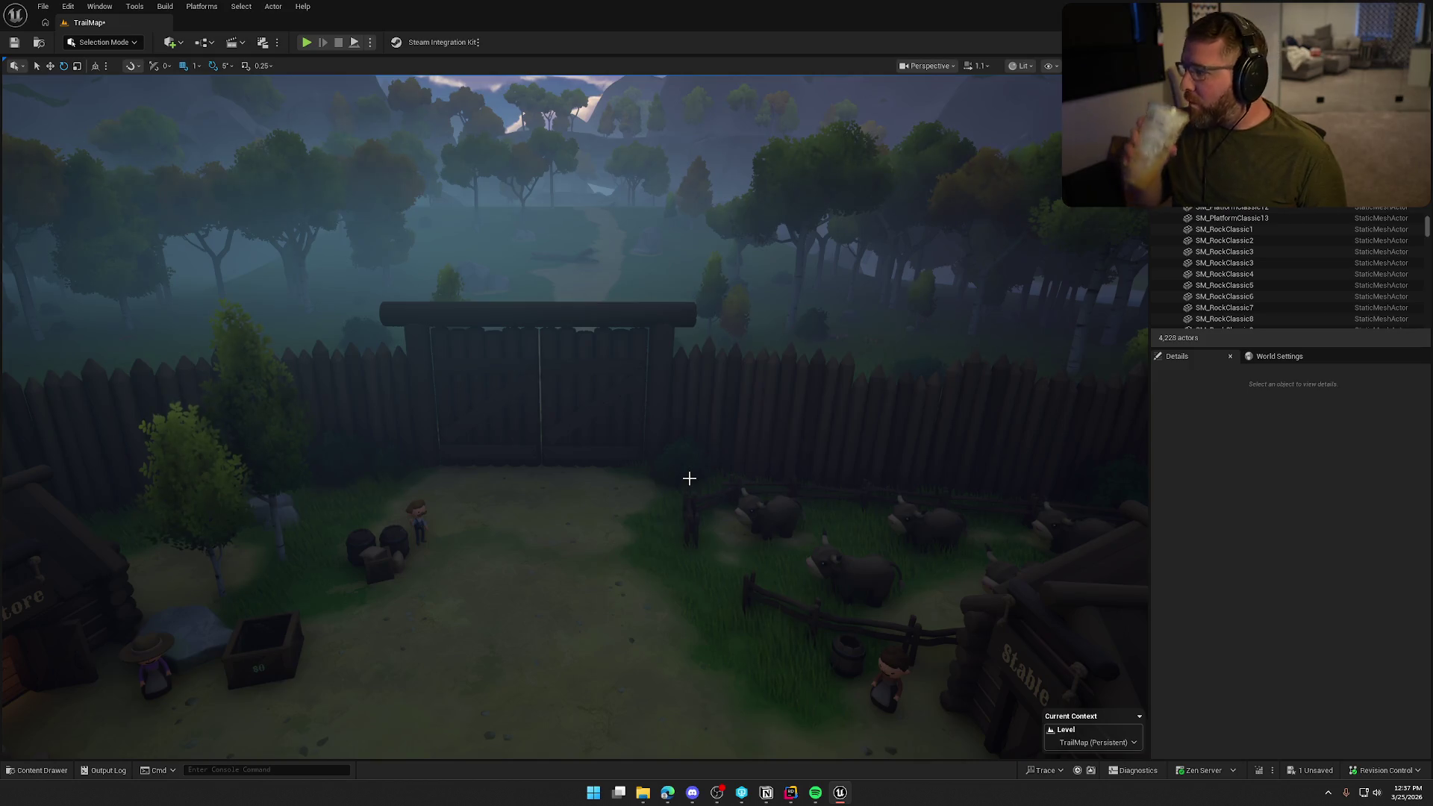
# - Fly from the gate past the stable and approach the covered wagons in the wooded clearing
pyautogui.moveTo(660, 464)
pyautogui.mouseDown()
pyautogui.moveTo(821, 489)
pyautogui.moveTo(646, 447)
pyautogui.mouseUp()
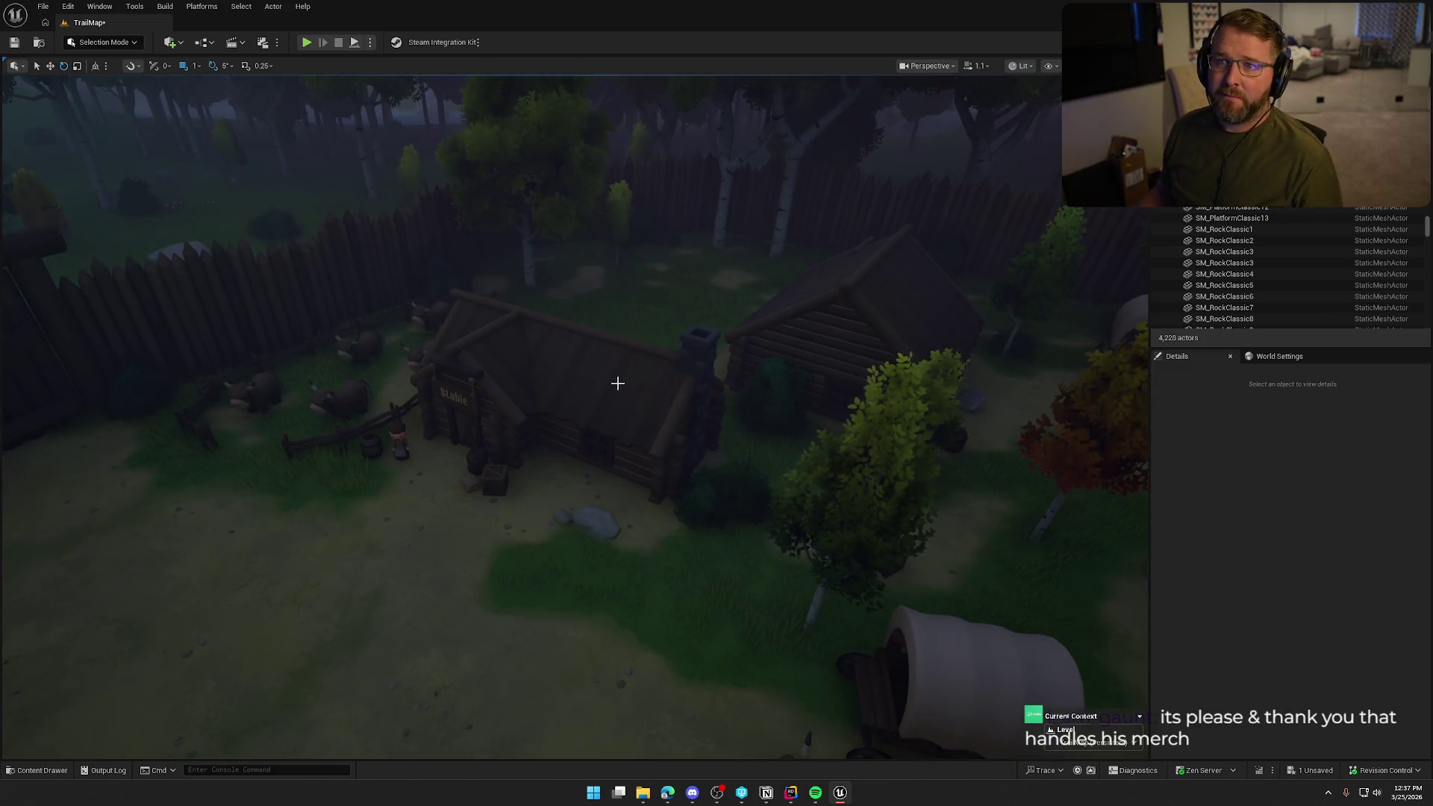
pyautogui.moveTo(614, 374)
pyautogui.mouseDown()
pyautogui.moveTo(523, 396)
pyautogui.moveTo(403, 392)
pyautogui.moveTo(608, 378)
pyautogui.mouseUp()
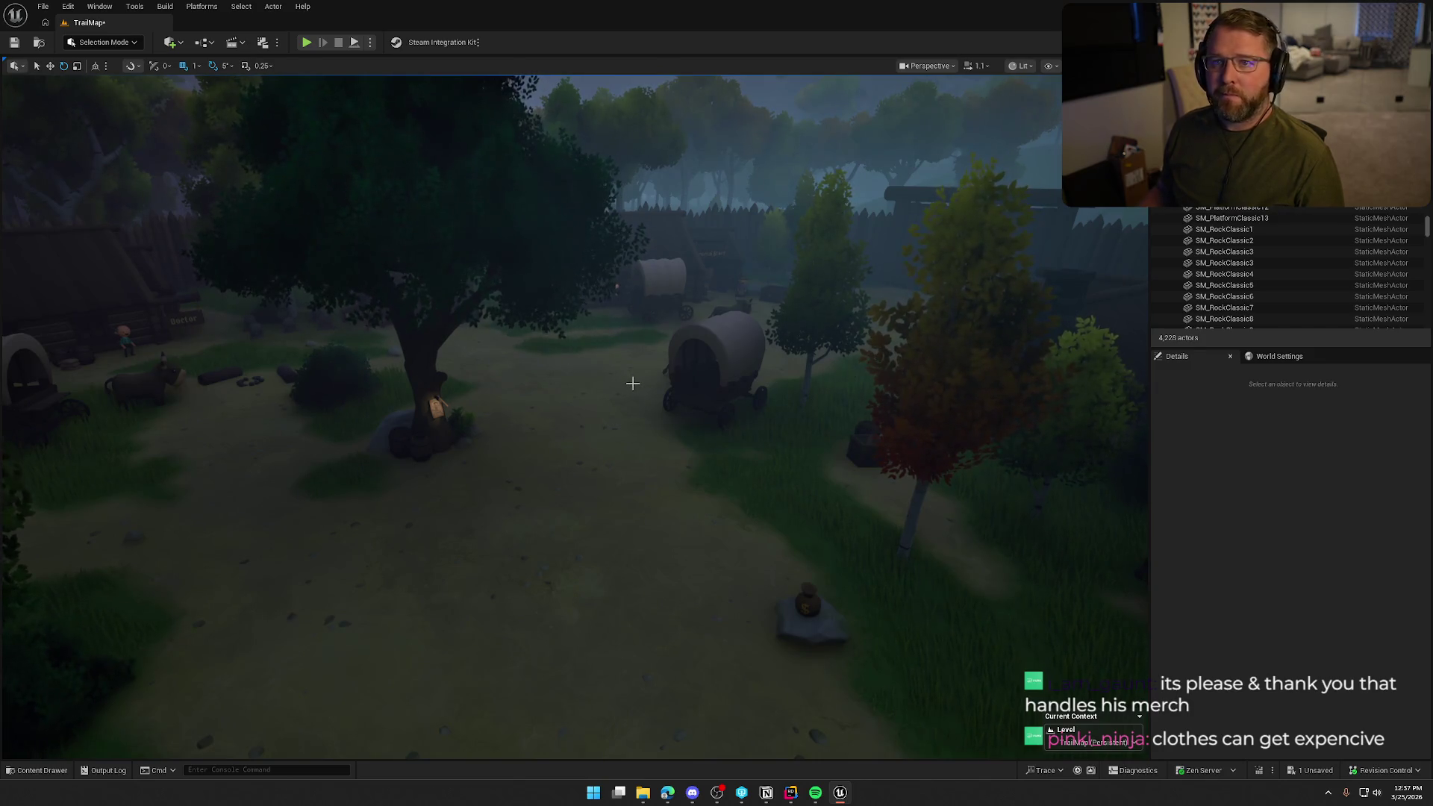
pyautogui.moveTo(633, 383); pyautogui.dragTo(701, 383)
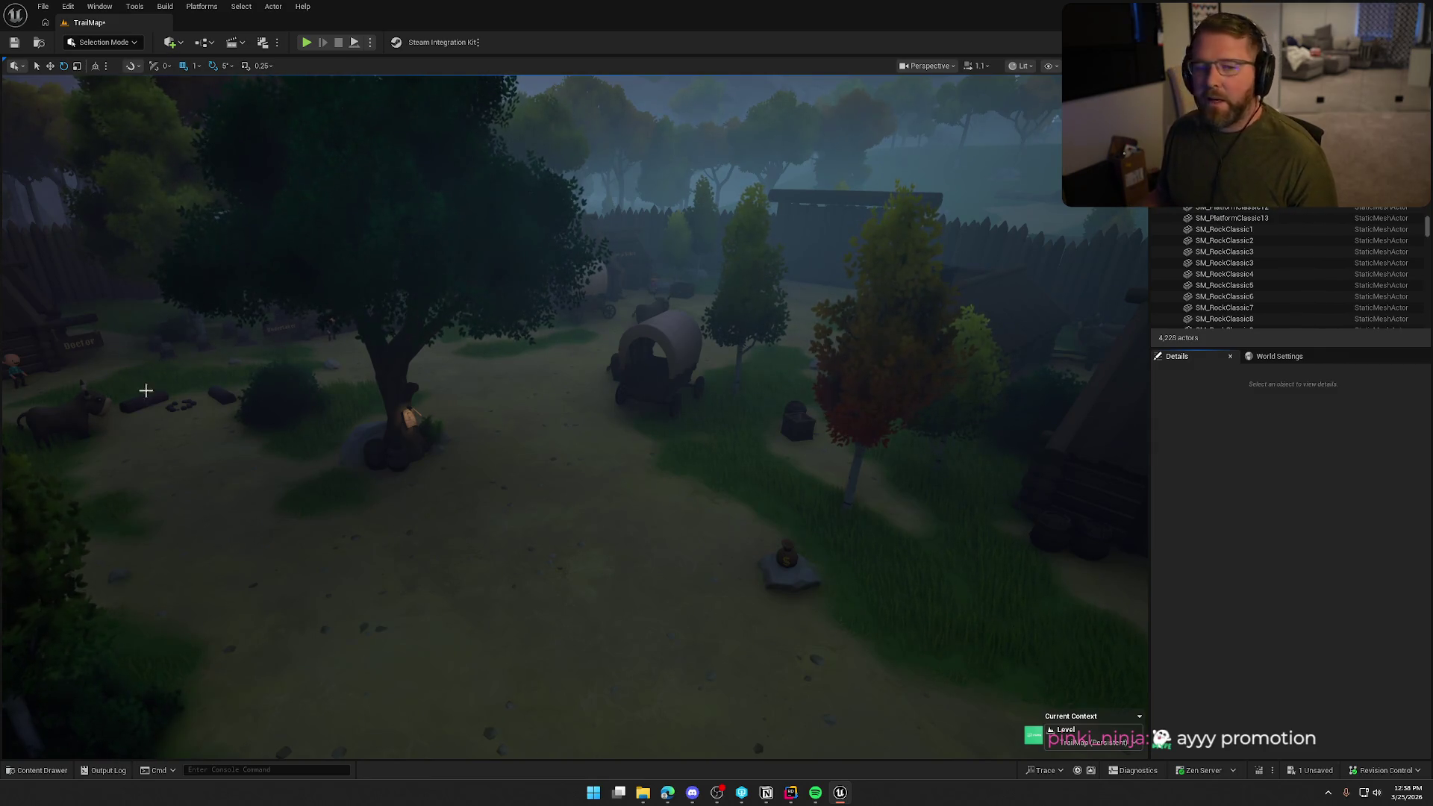
# - Fly back through the village to the gate, then turn toward the stable and cows
pyautogui.moveTo(584, 437)
pyautogui.mouseDown()
pyautogui.moveTo(269, 437)
pyautogui.moveTo(388, 437)
pyautogui.moveTo(388, 373)
pyautogui.moveTo(448, 418)
pyautogui.moveTo(448, 508)
pyautogui.moveTo(448, 418)
pyautogui.mouseUp()
pyautogui.scroll(10, 585, 432)
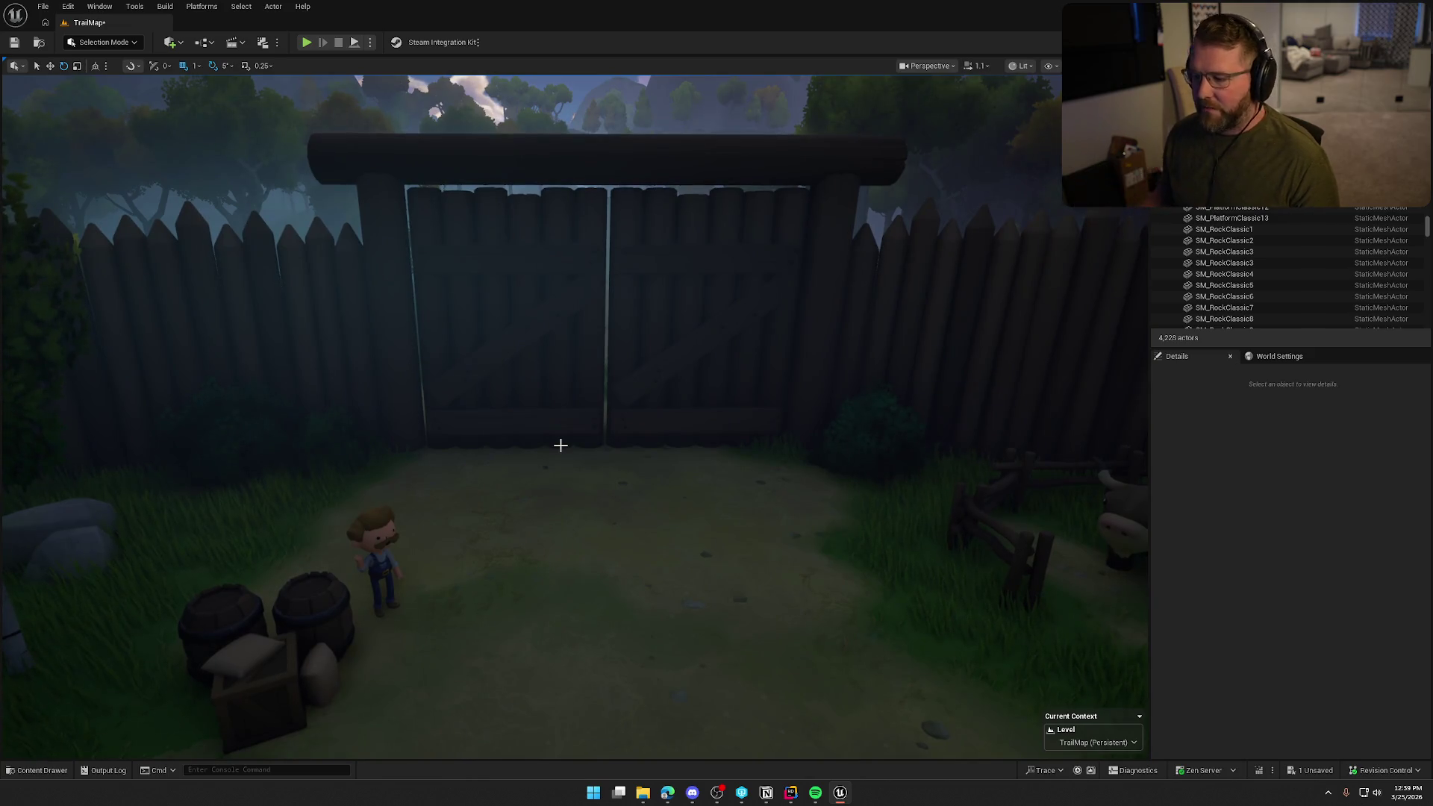
pyautogui.moveTo(560, 445)
pyautogui.mouseDown()
pyautogui.moveTo(807, 443)
pyautogui.moveTo(579, 438)
pyautogui.moveTo(522, 418)
pyautogui.moveTo(523, 485)
pyautogui.moveTo(523, 448)
pyautogui.moveTo(568, 448)
pyautogui.moveTo(538, 447)
pyautogui.moveTo(579, 438)
pyautogui.moveTo(608, 409)
pyautogui.mouseUp()
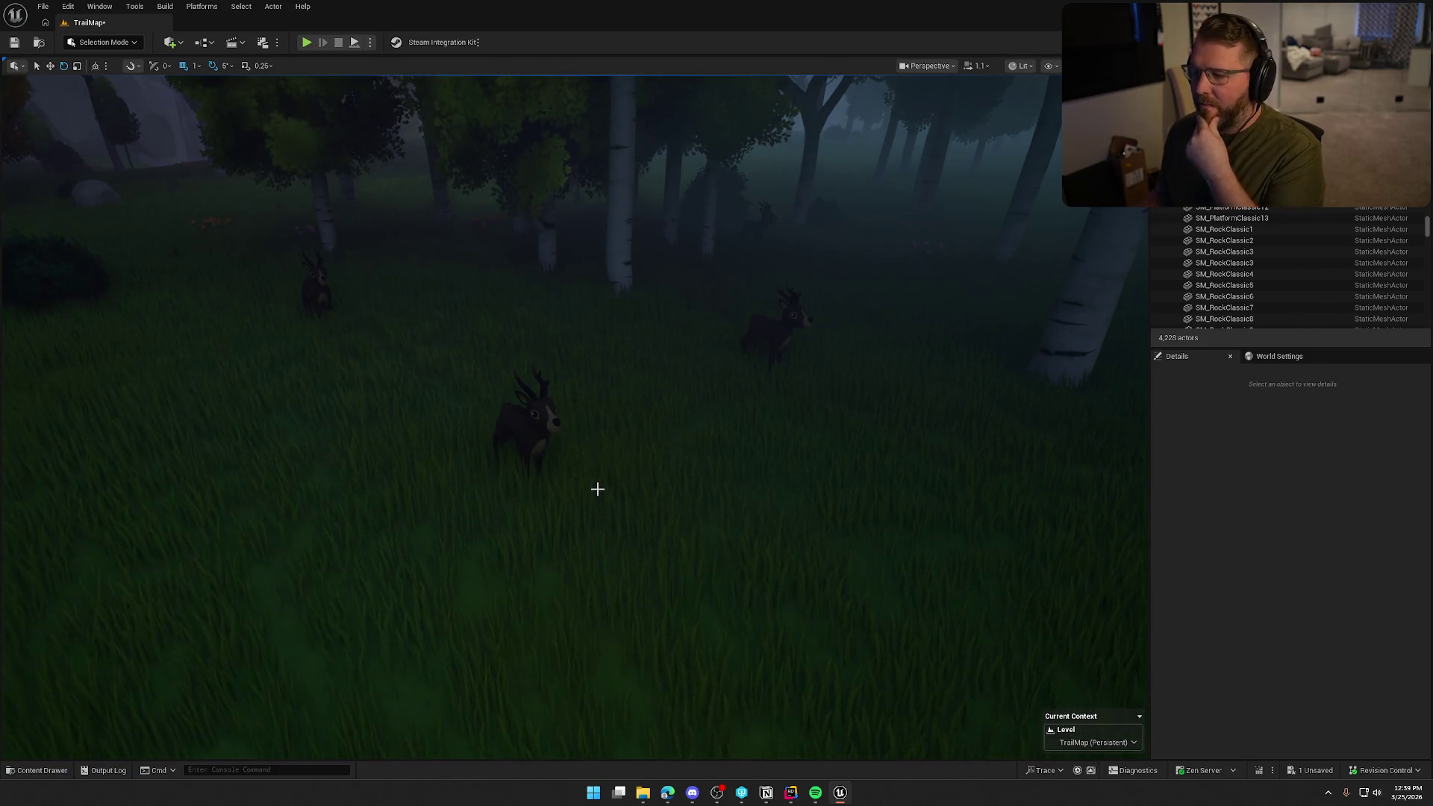
# - Fly past the deer toward the mountains, circle the village, then follow the forest trail from above
pyautogui.moveTo(604, 438); pyautogui.dragTo(604, 438)
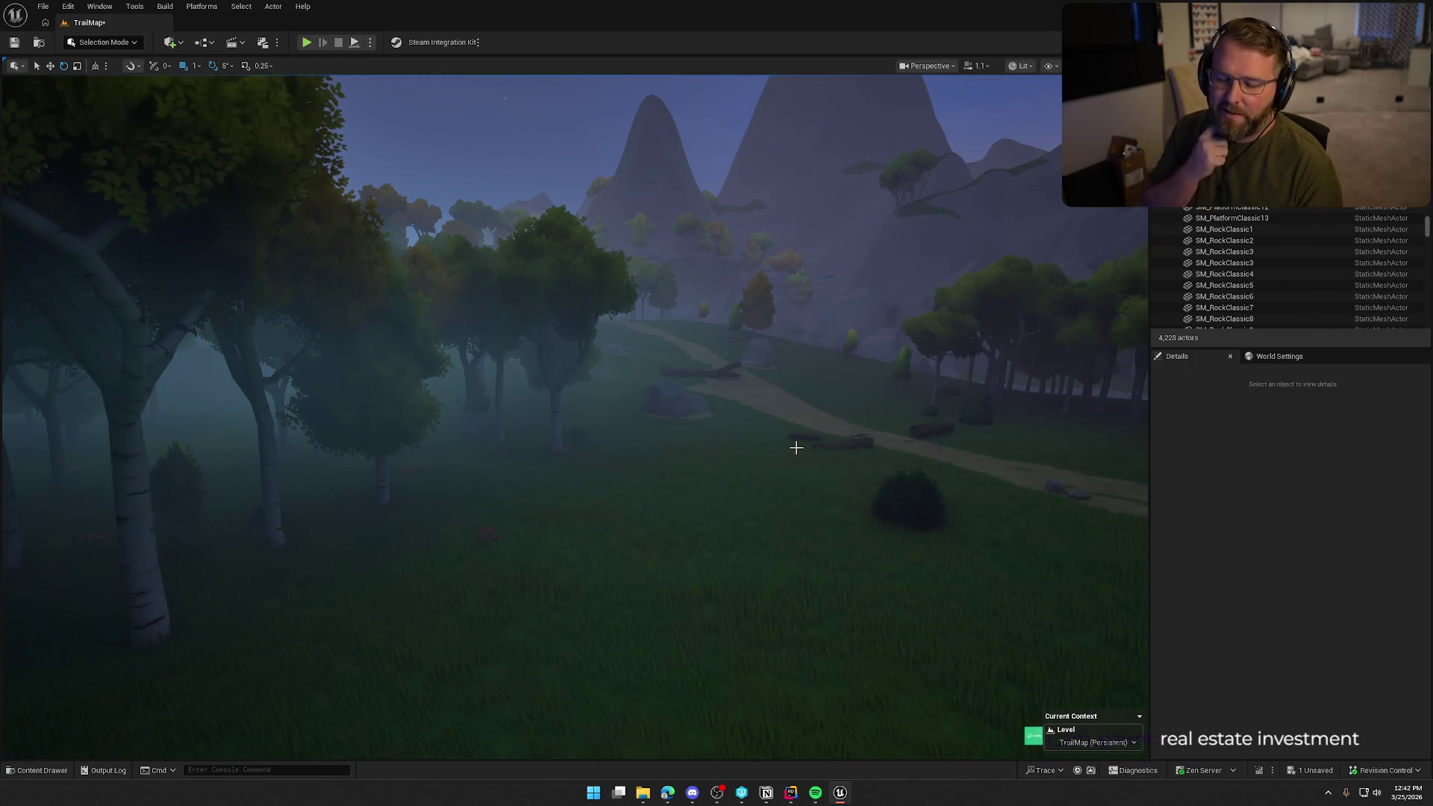
pyautogui.moveTo(795, 447)
pyautogui.mouseDown()
pyautogui.moveTo(796, 485)
pyautogui.moveTo(739, 433)
pyautogui.moveTo(735, 485)
pyautogui.mouseUp()
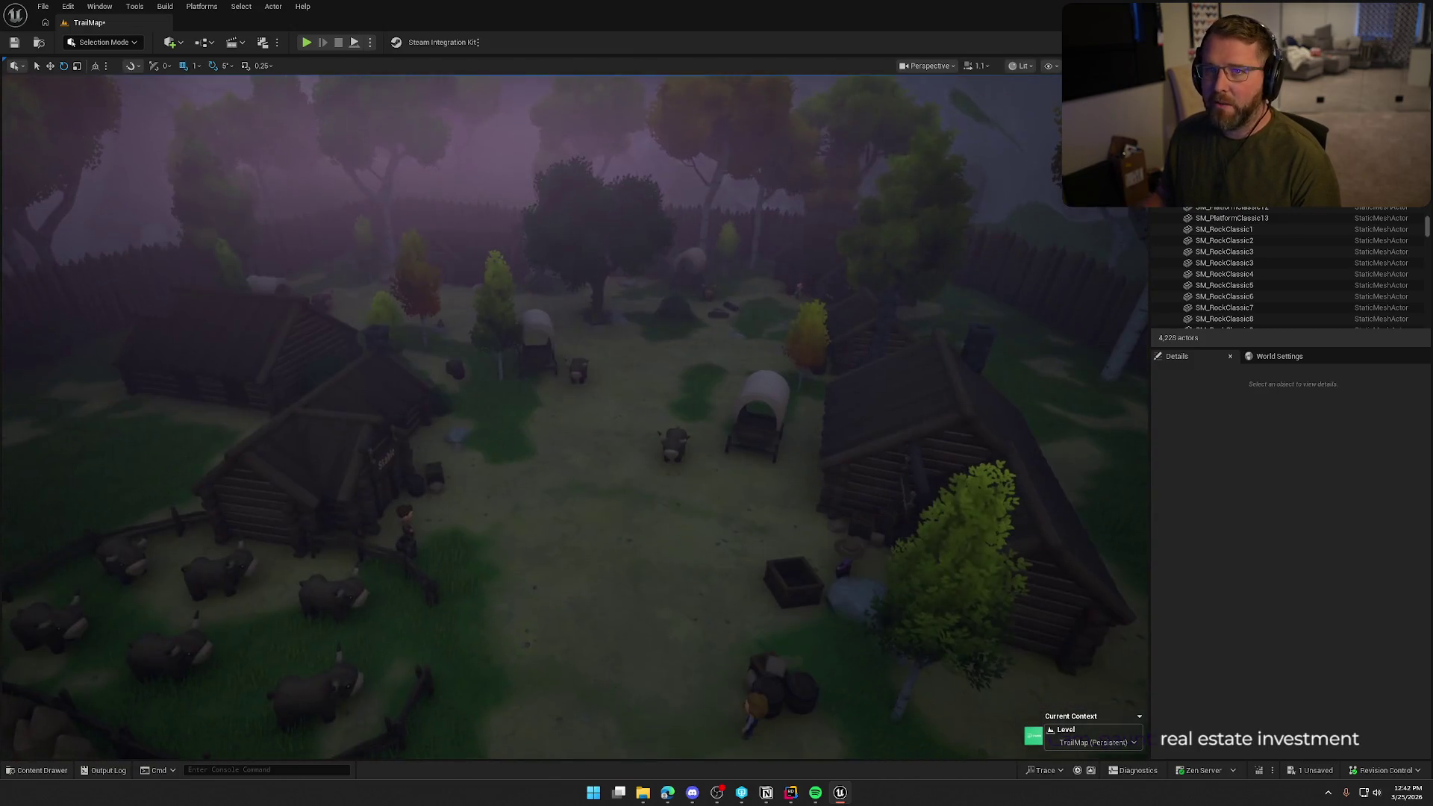
pyautogui.moveTo(595, 490); pyautogui.dragTo(592, 486)
pyautogui.moveTo(419, 338); pyautogui.dragTo(418, 298)
pyautogui.moveTo(640, 263); pyautogui.dragTo(640, 241)
pyautogui.moveTo(748, 500); pyautogui.dragTo(748, 500)
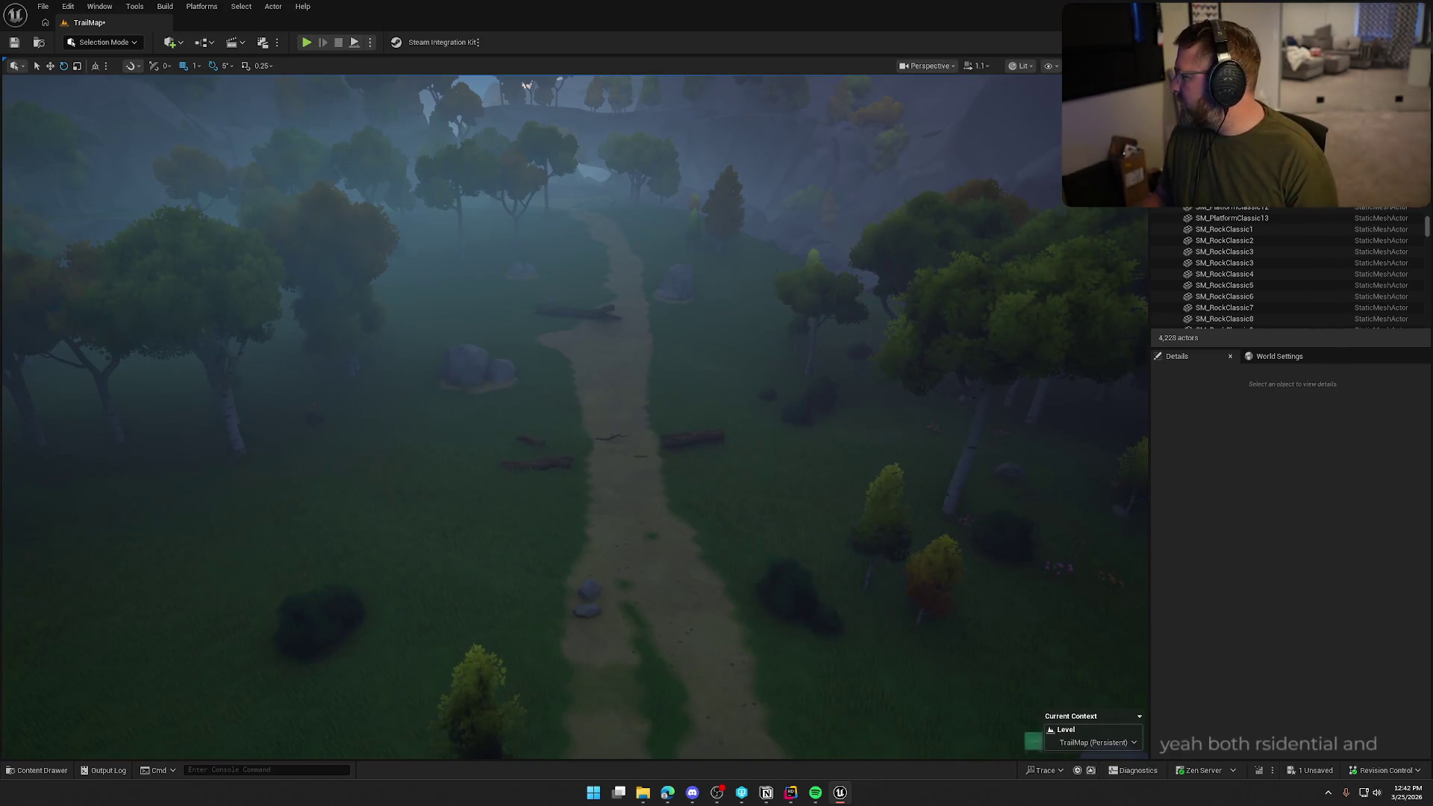
pyautogui.hotkey('alt', 'Tab')
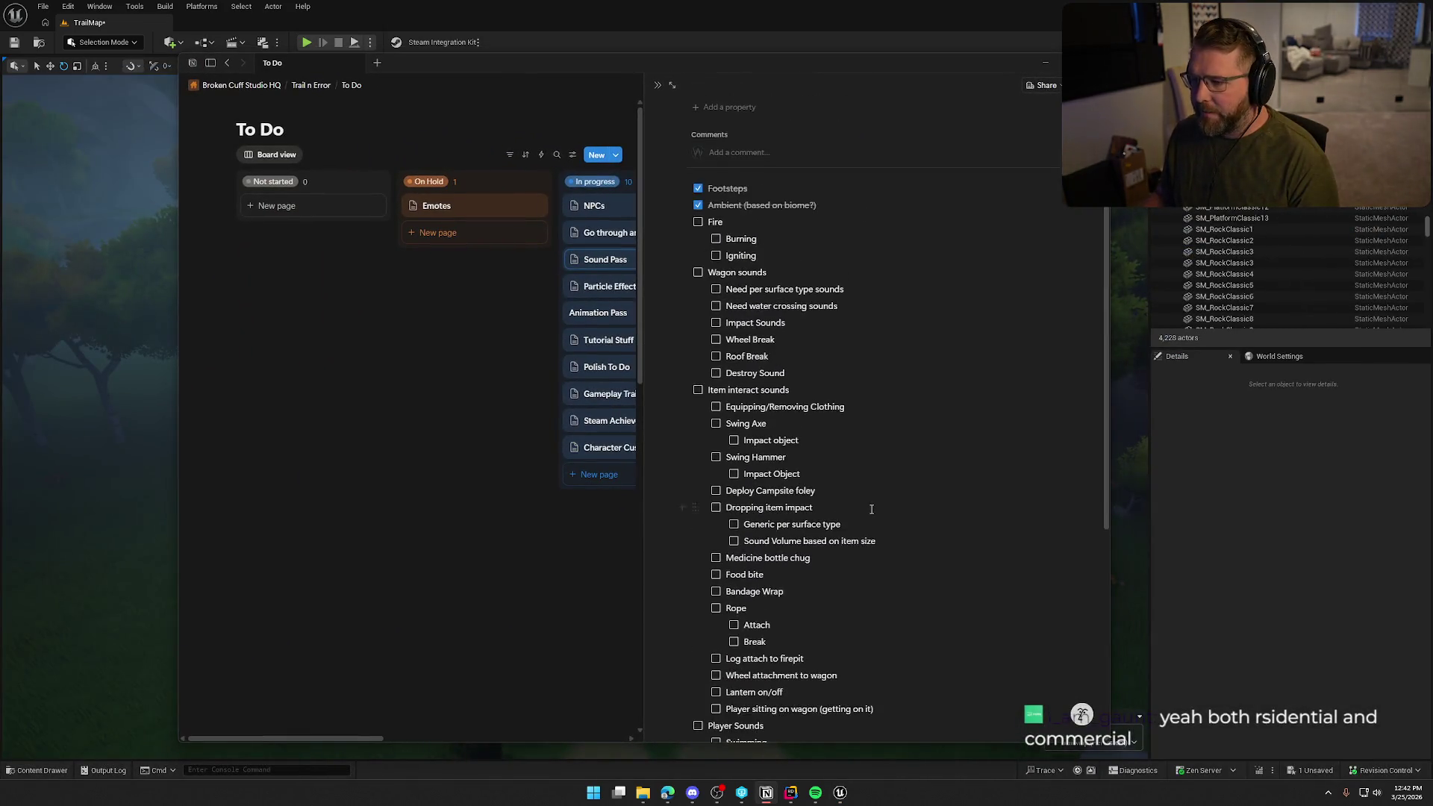
# - Uncheck 'Ambient (based on biome?)' and nest a 'River flowing / splashing' to-do beneath it
pyautogui.scroll(1, 871, 509)
pyautogui.click(699, 261)
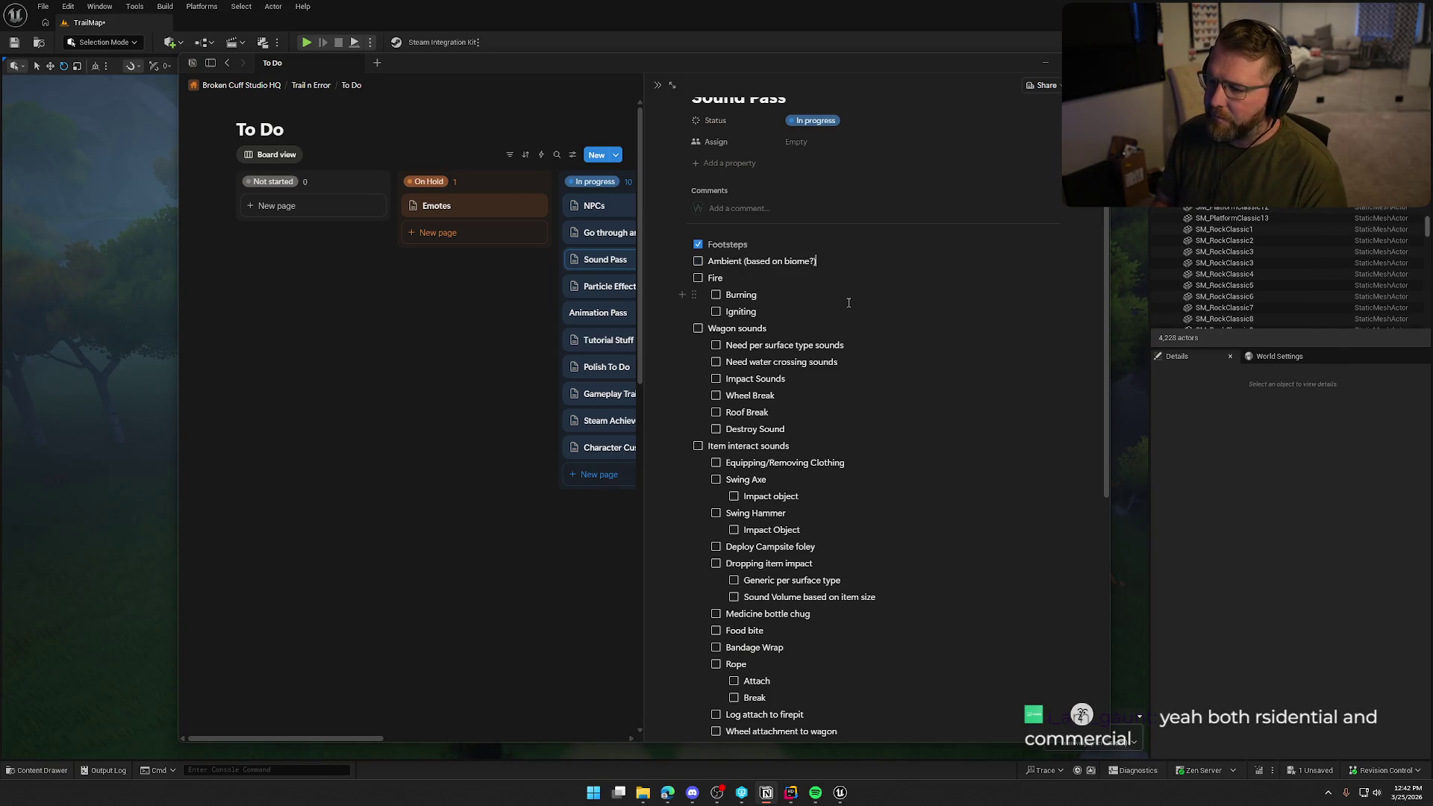
pyautogui.press('Return')
pyautogui.press('Tab')
pyautogui.write('River flowing')
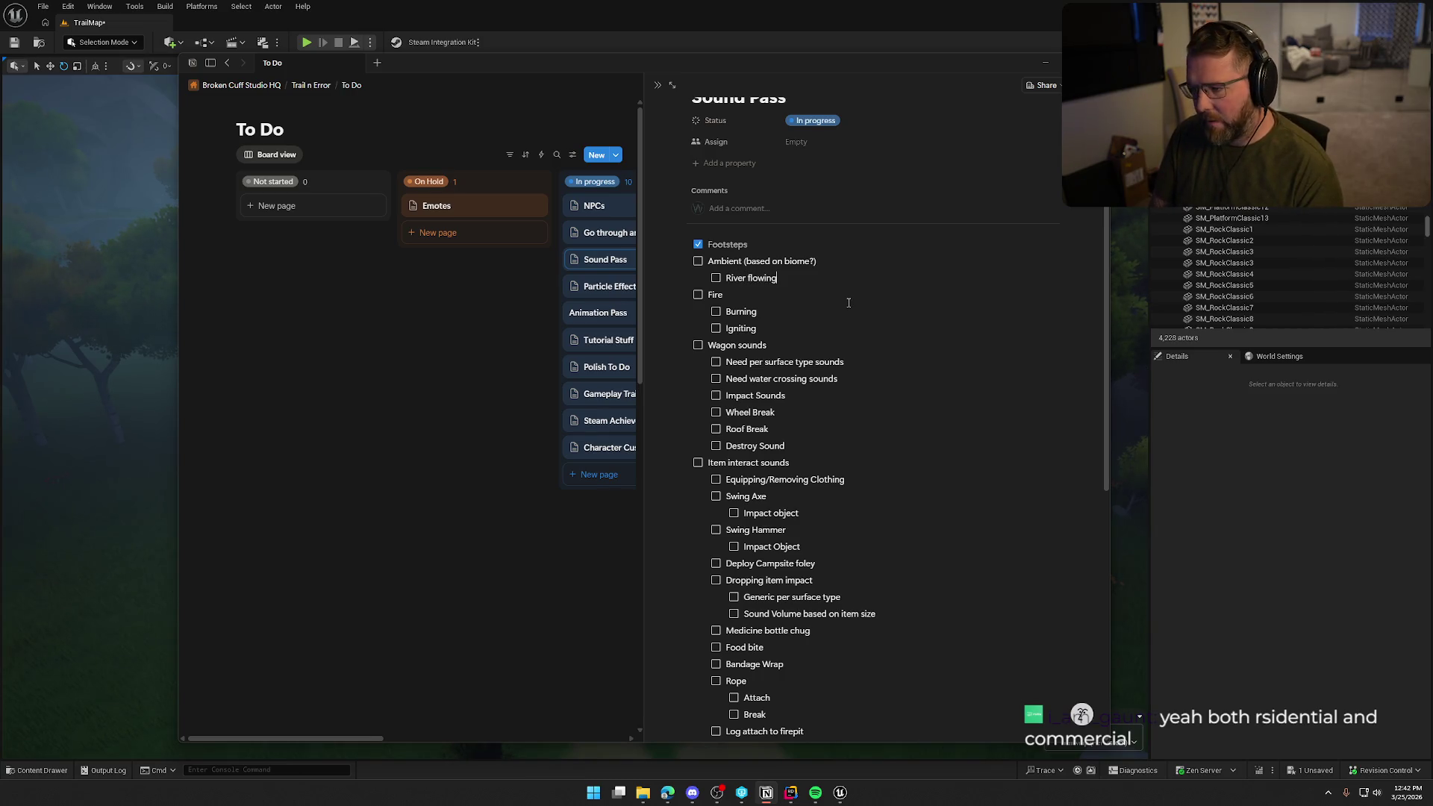
pyautogui.press('Return')
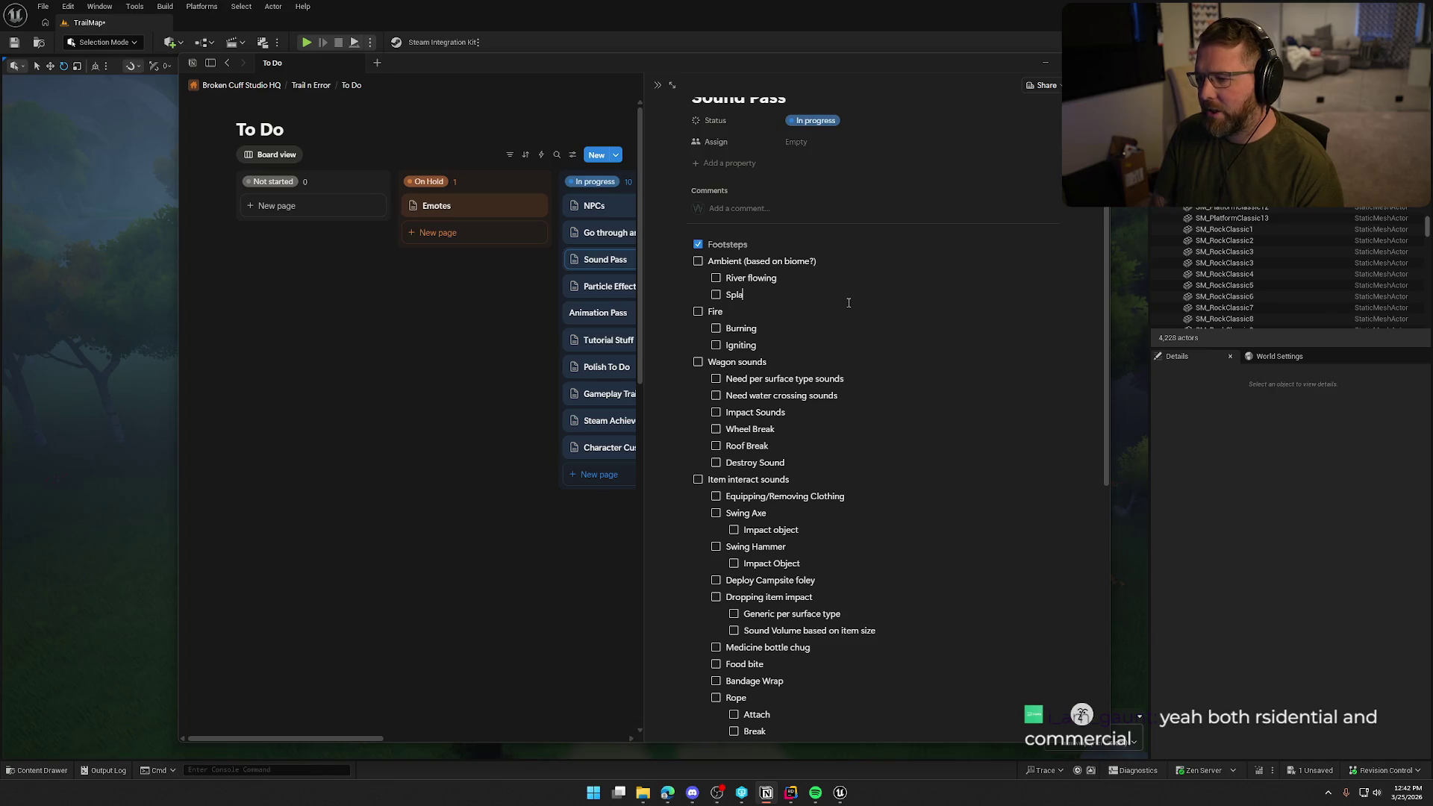
pyautogui.press('BackSpace')
pyautogui.press('BackSpace')
pyautogui.press('BackSpace')
pyautogui.write('/ splashing')
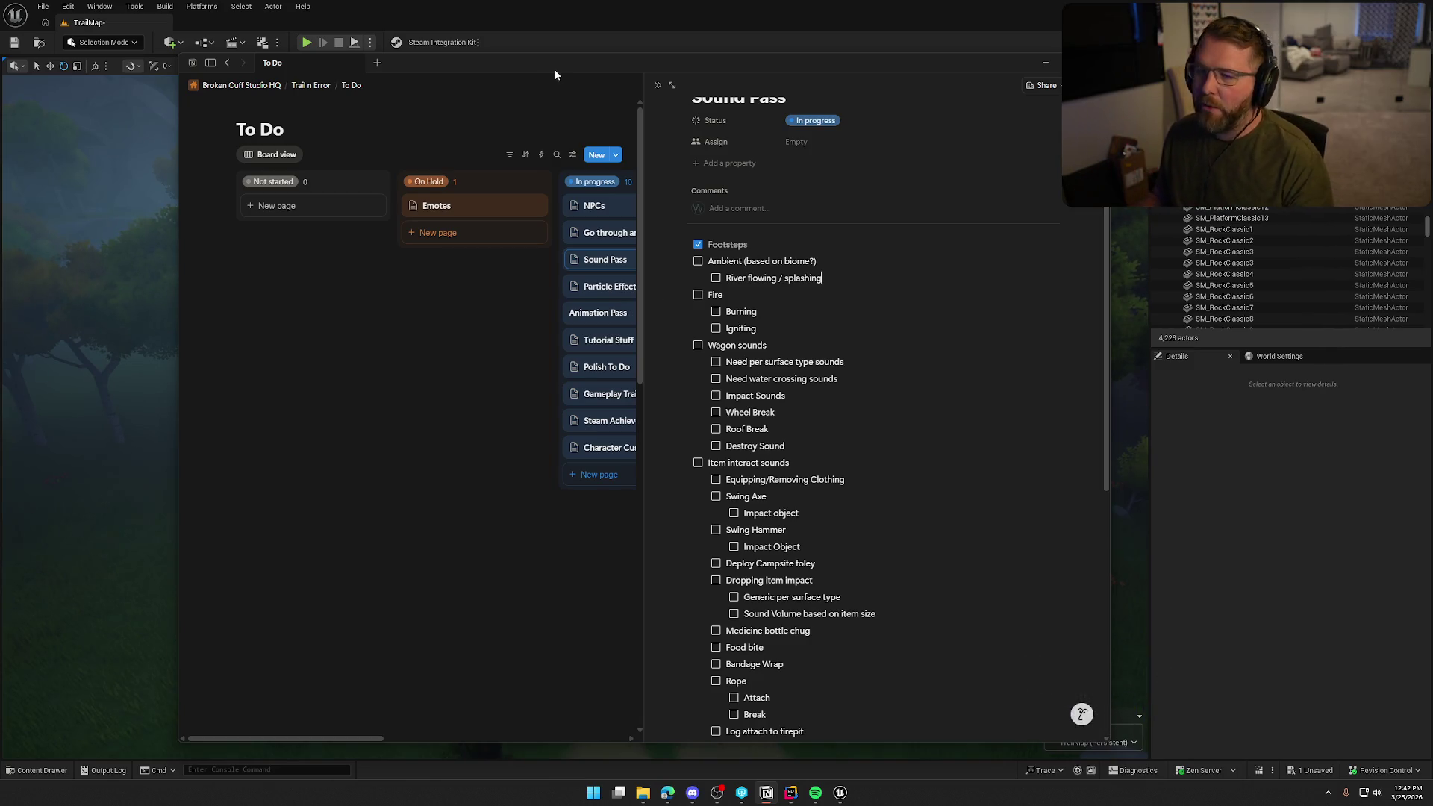
pyautogui.hotkey('alt', 'Tab')
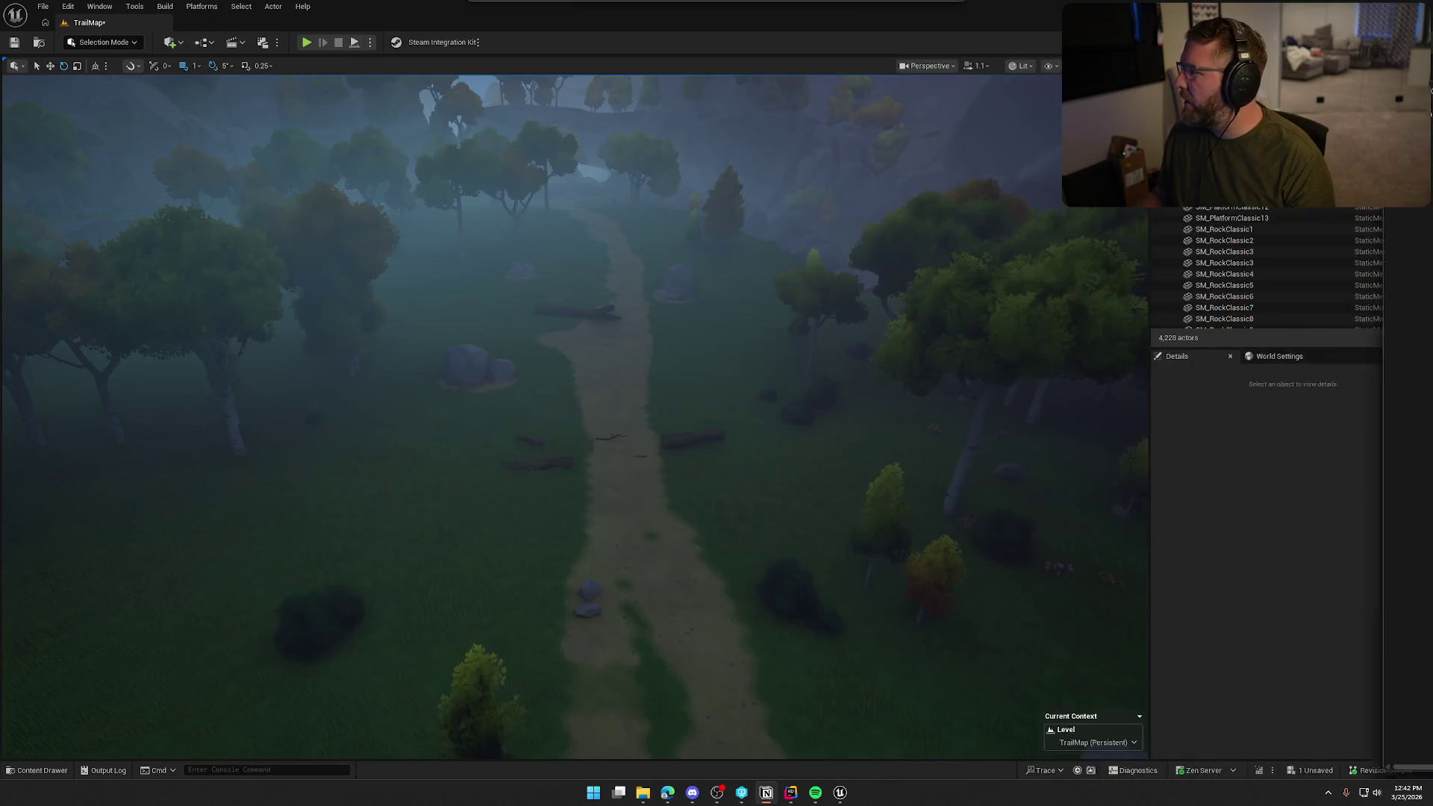
pyautogui.moveTo(663, 377); pyautogui.dragTo(663, 224)
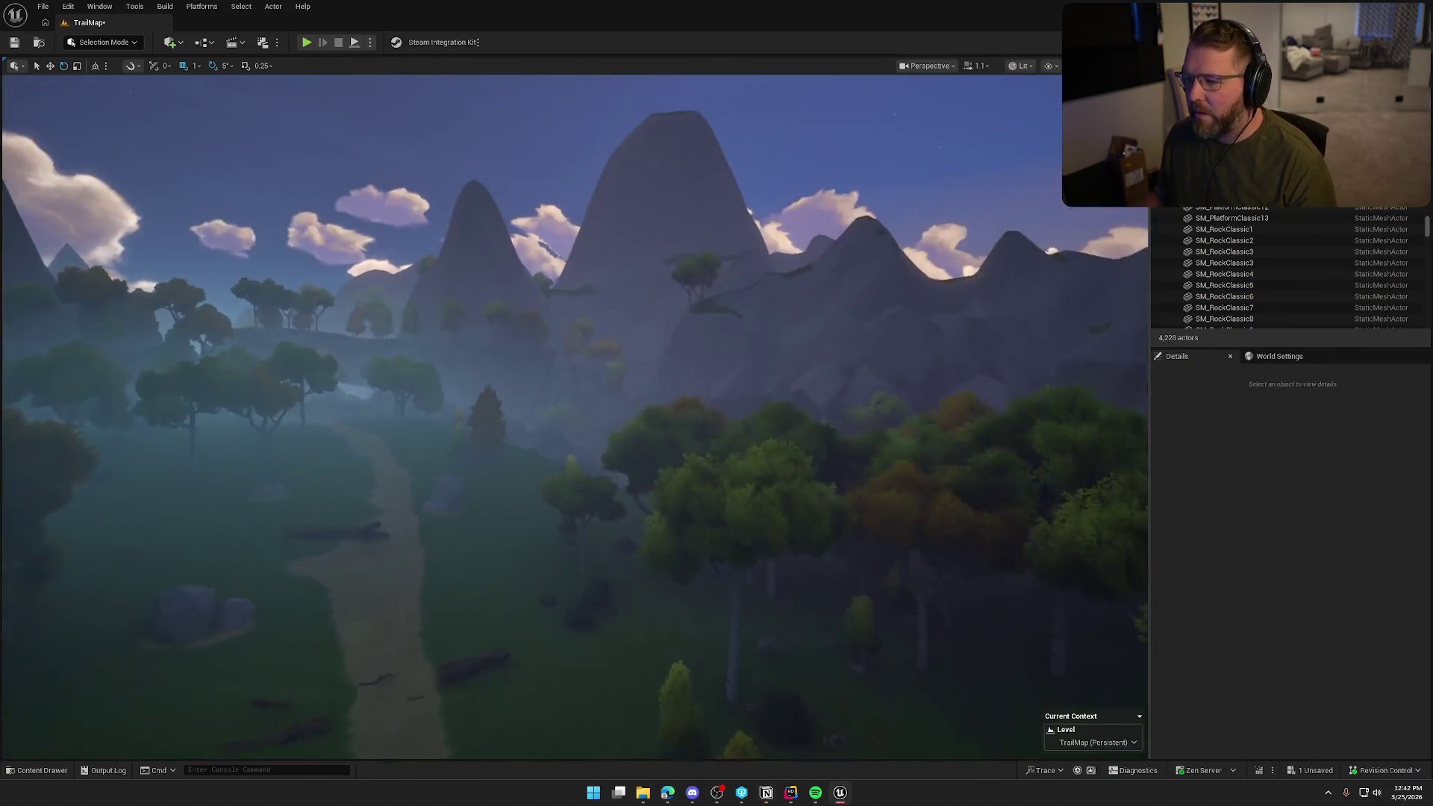
pyautogui.scroll(5, 663, 224)
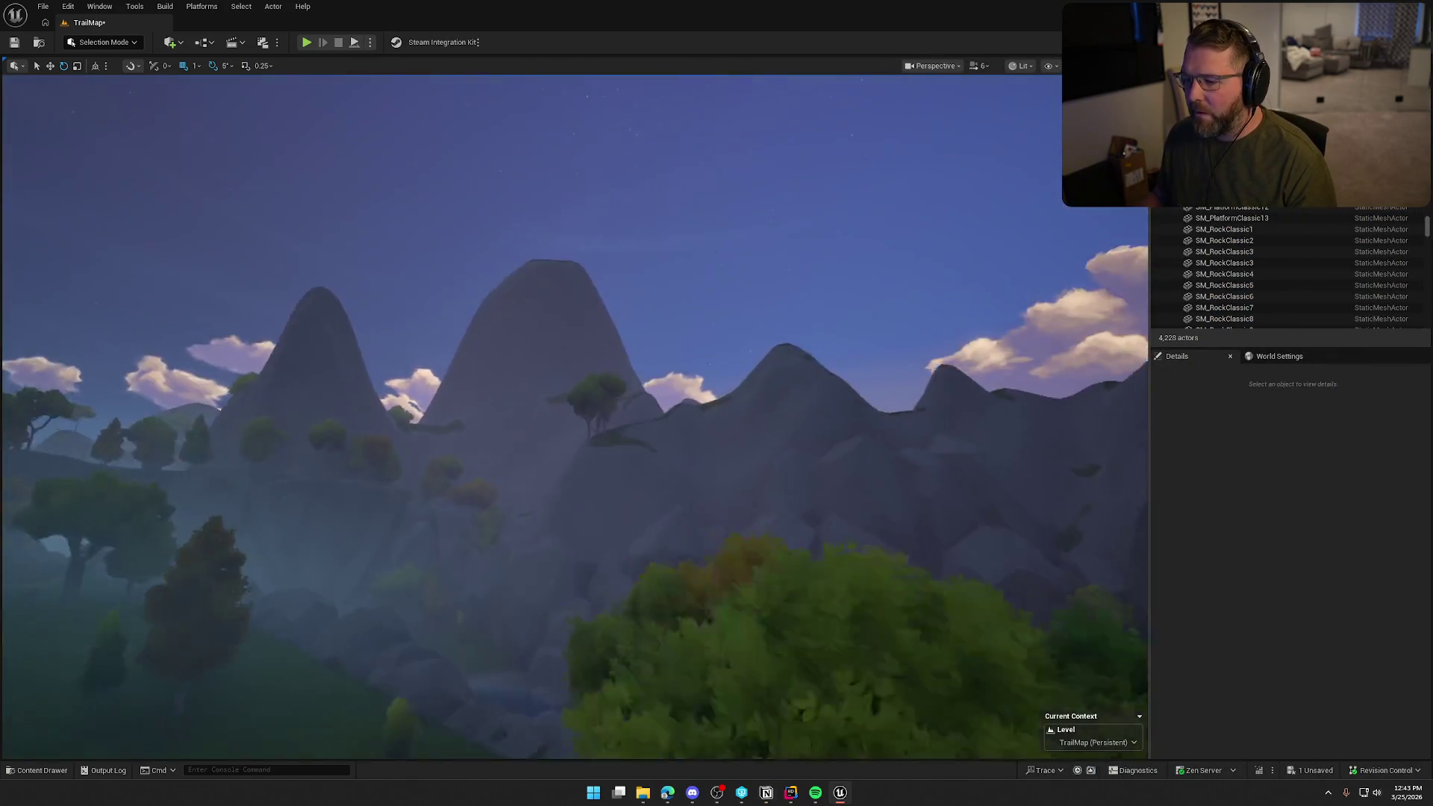
pyautogui.moveTo(799, 224); pyautogui.dragTo(800, 438)
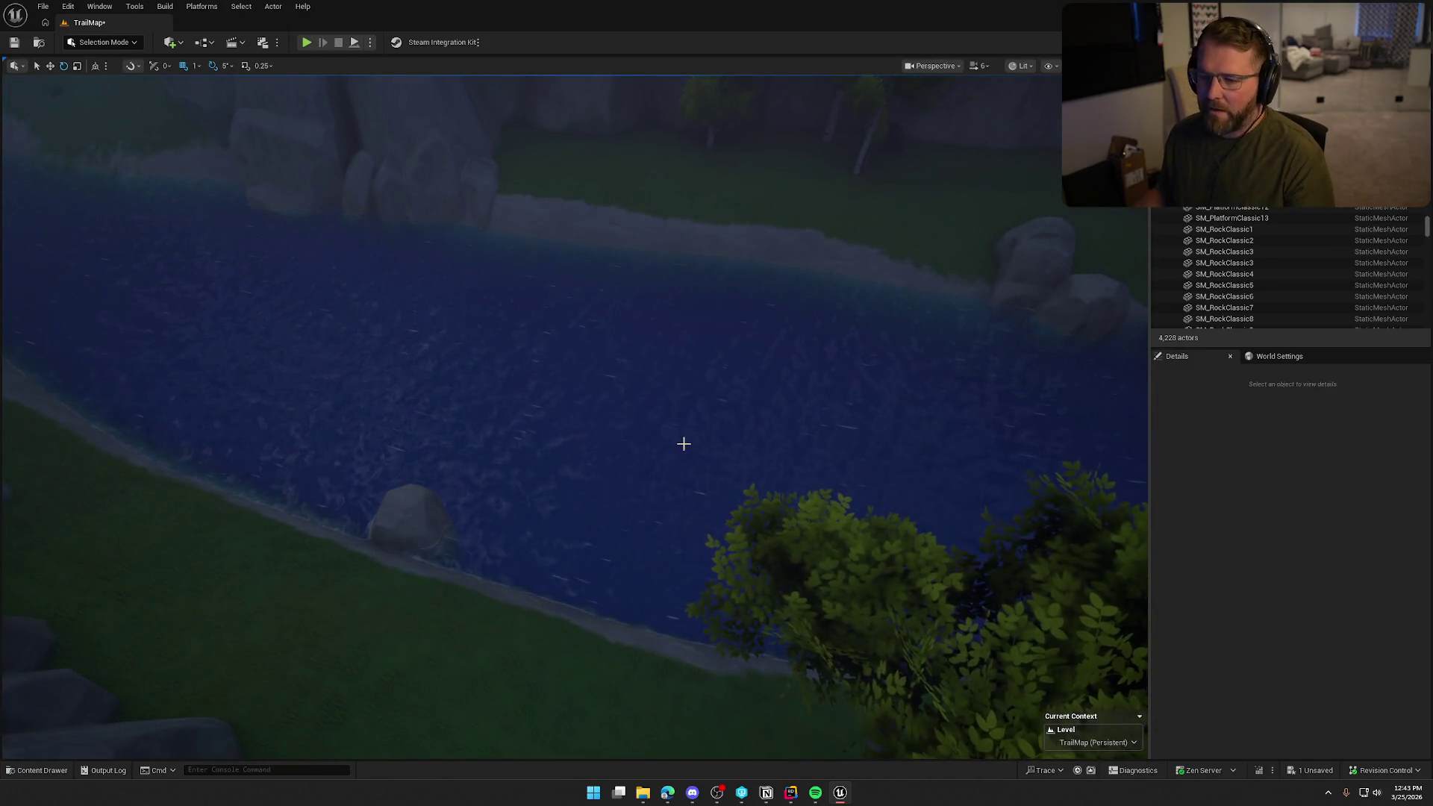
pyautogui.moveTo(662, 425)
pyautogui.mouseDown()
pyautogui.moveTo(661, 456)
pyautogui.moveTo(662, 283)
pyautogui.moveTo(642, 283)
pyautogui.moveTo(641, 447)
pyautogui.moveTo(695, 411)
pyautogui.moveTo(695, 247)
pyautogui.moveTo(696, 321)
pyautogui.moveTo(627, 329)
pyautogui.moveTo(631, 295)
pyautogui.mouseUp()
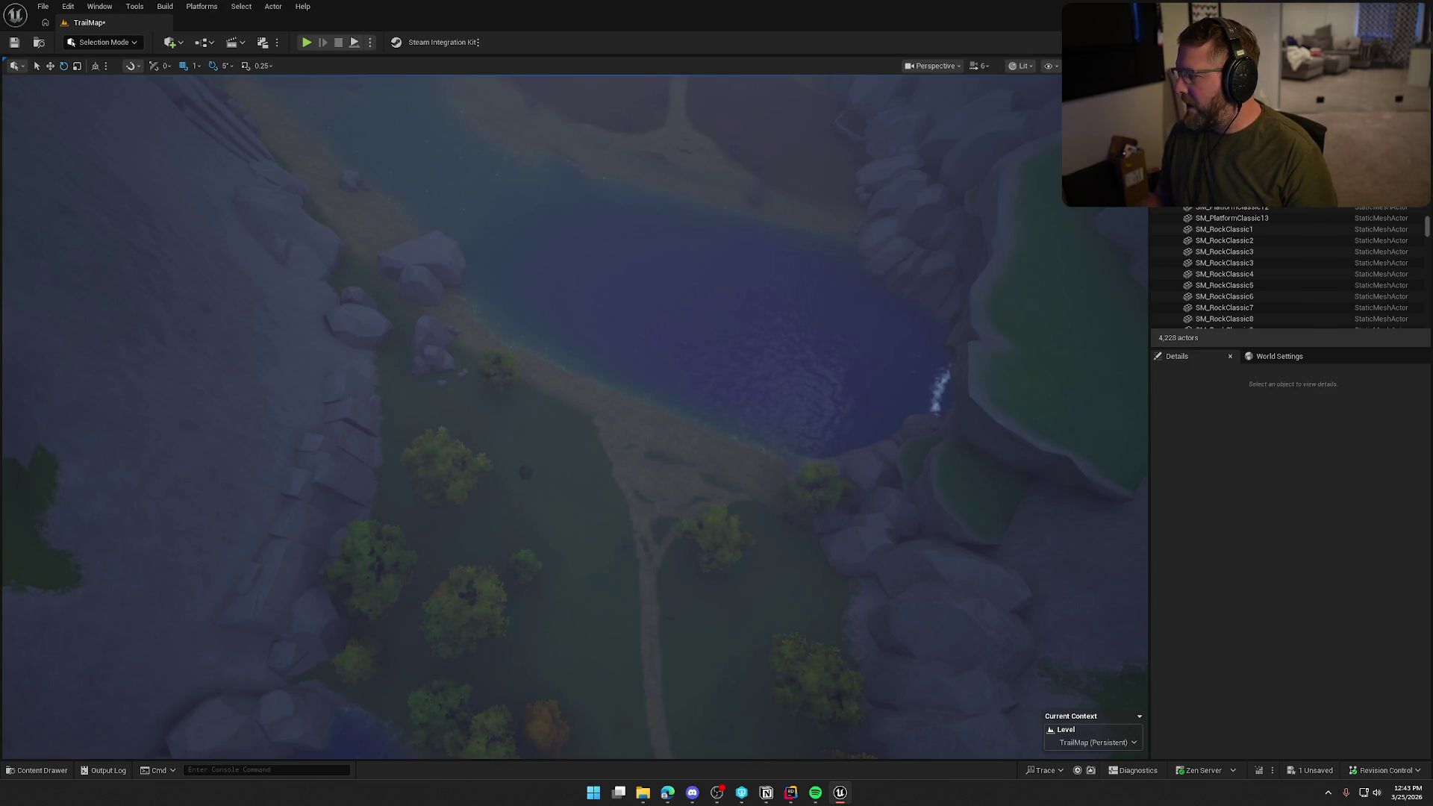
pyautogui.hotkey('alt', 'Tab')
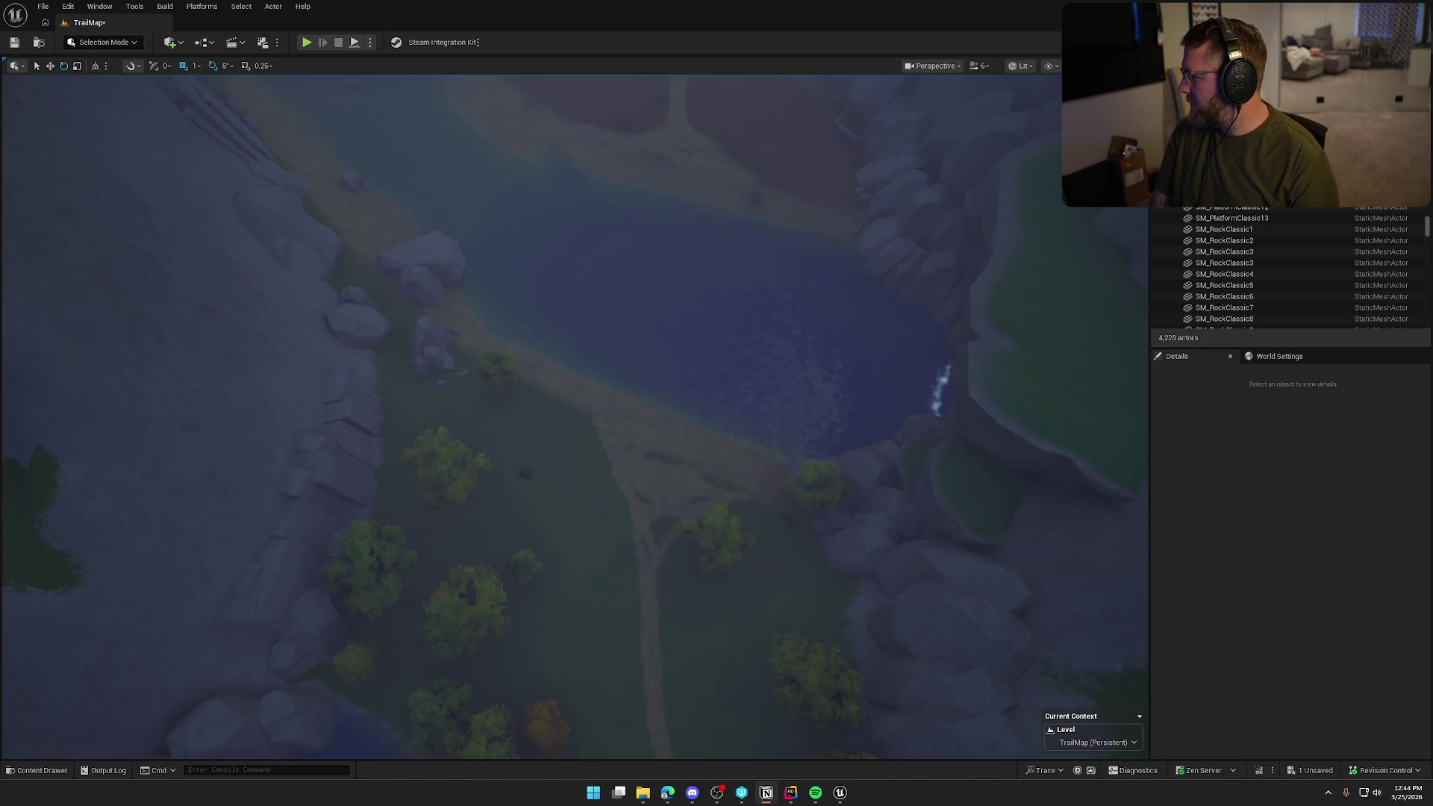
pyautogui.hotkey('alt', 'Tab')
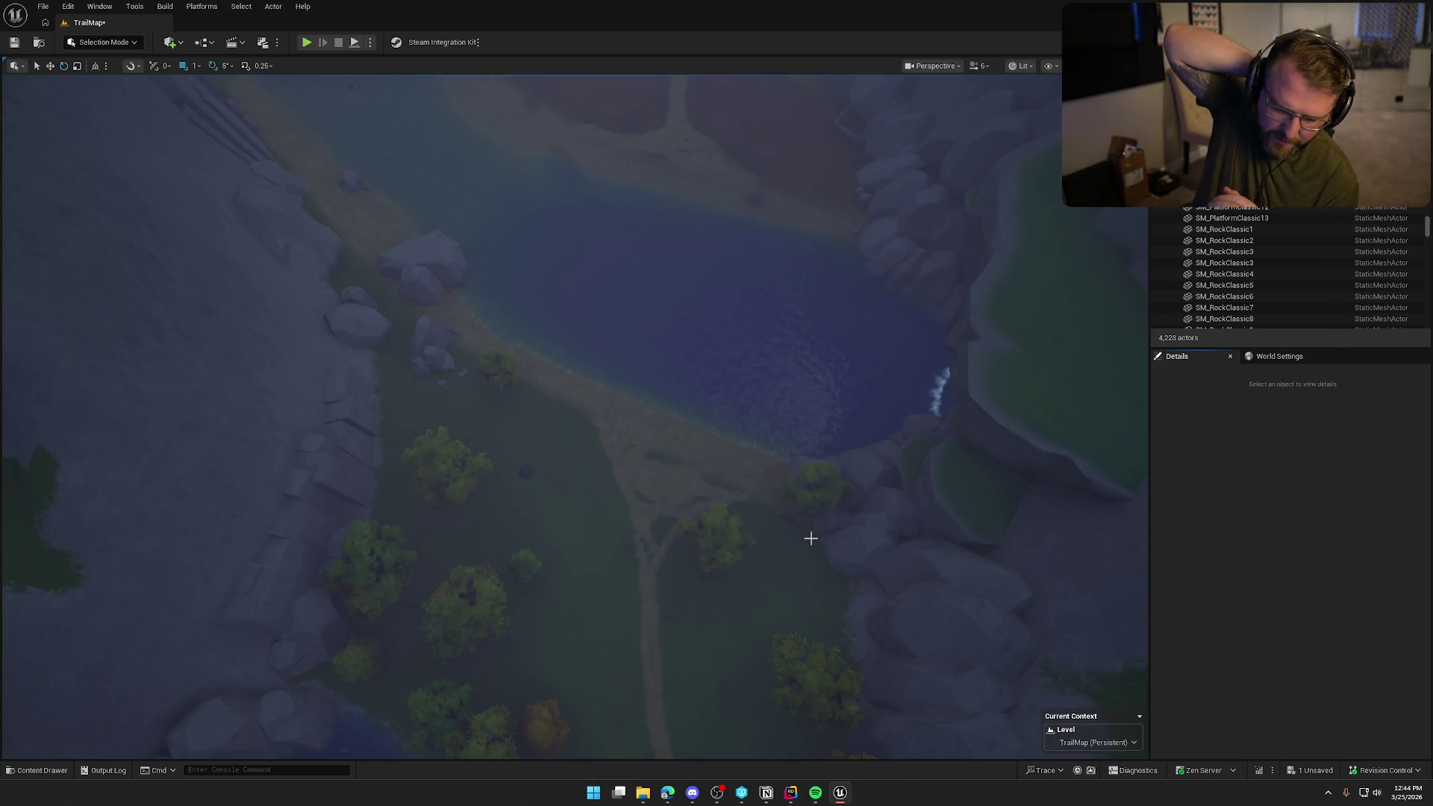
# - Fly from the lake past the rocks, circle the whole fort, then descend facing the canyon cliffs
pyautogui.moveTo(696, 508)
pyautogui.mouseDown()
pyautogui.moveTo(696, 433)
pyautogui.moveTo(696, 485)
pyautogui.moveTo(696, 448)
pyautogui.mouseUp()
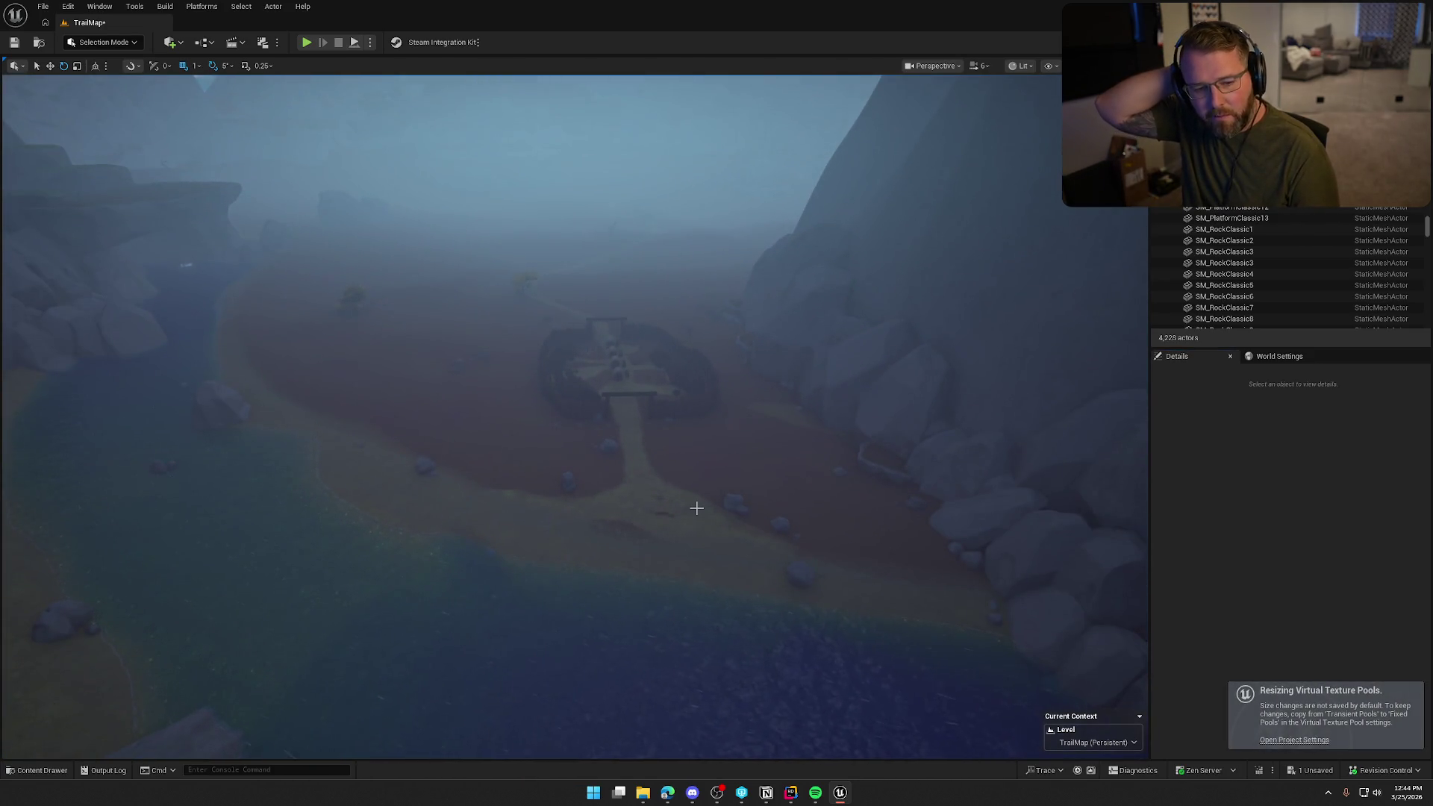
pyautogui.moveTo(675, 547)
pyautogui.mouseDown()
pyautogui.moveTo(675, 515)
pyautogui.moveTo(674, 597)
pyautogui.moveTo(642, 582)
pyautogui.moveTo(657, 500)
pyautogui.mouseUp()
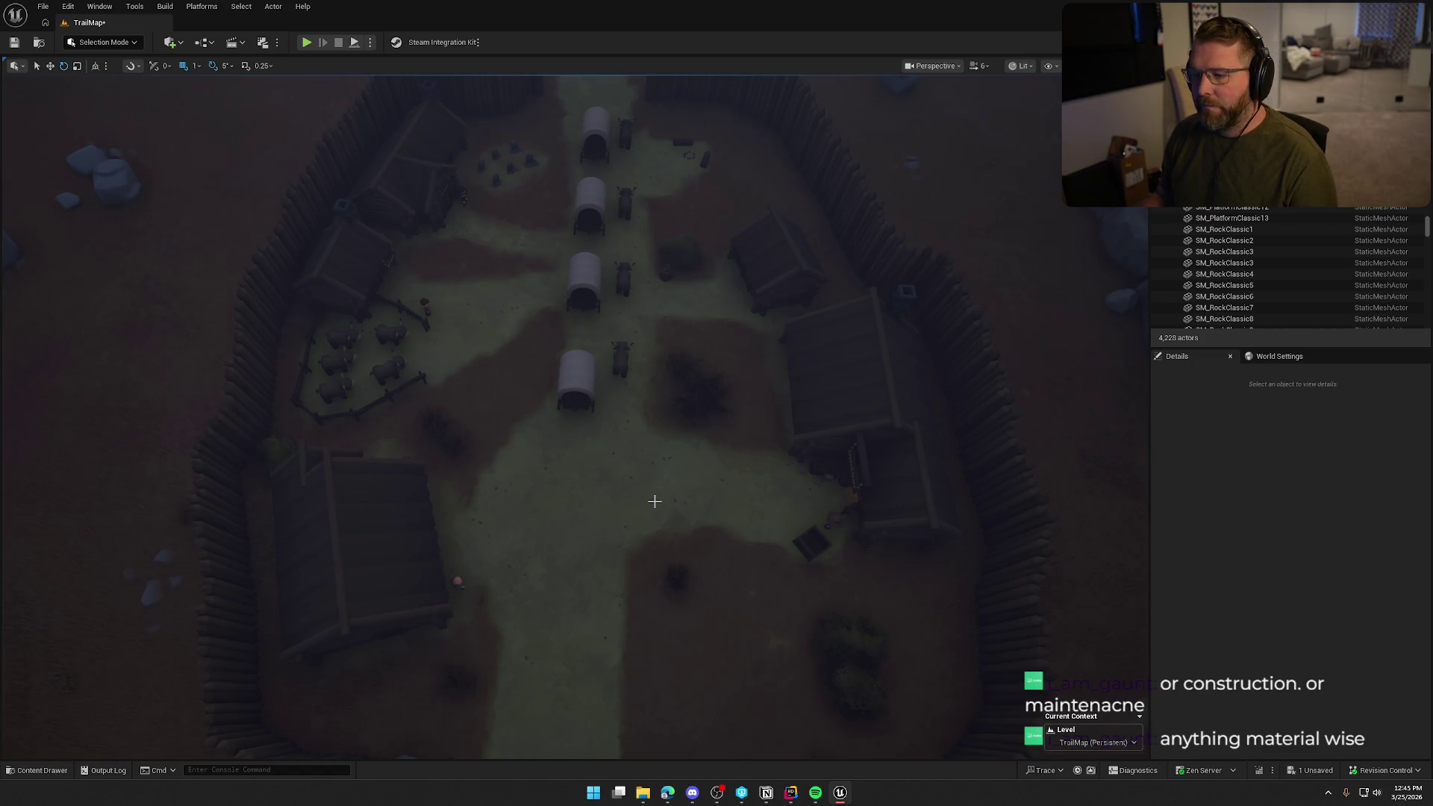
pyautogui.moveTo(672, 485); pyautogui.dragTo(628, 444)
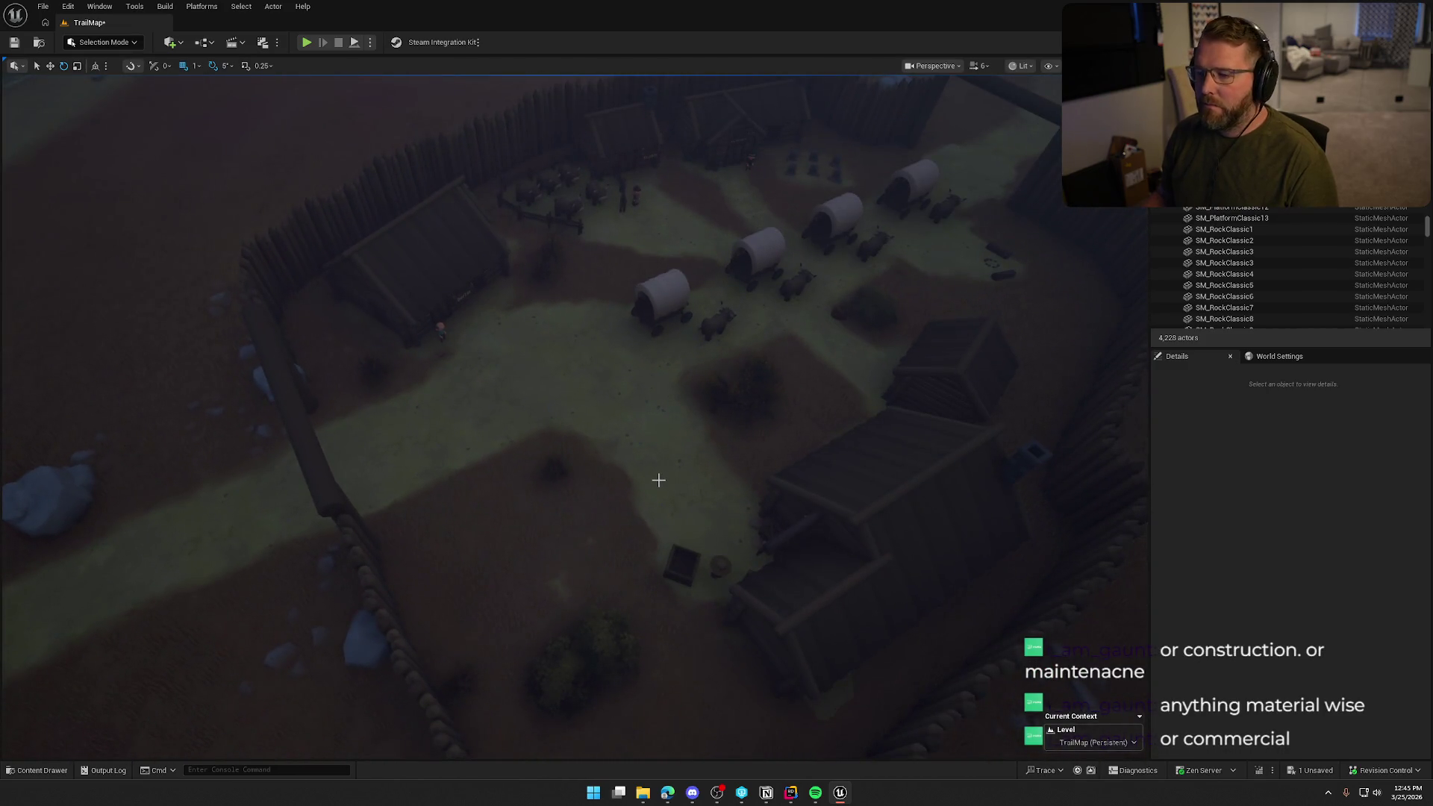
pyautogui.moveTo(625, 472); pyautogui.dragTo(627, 470)
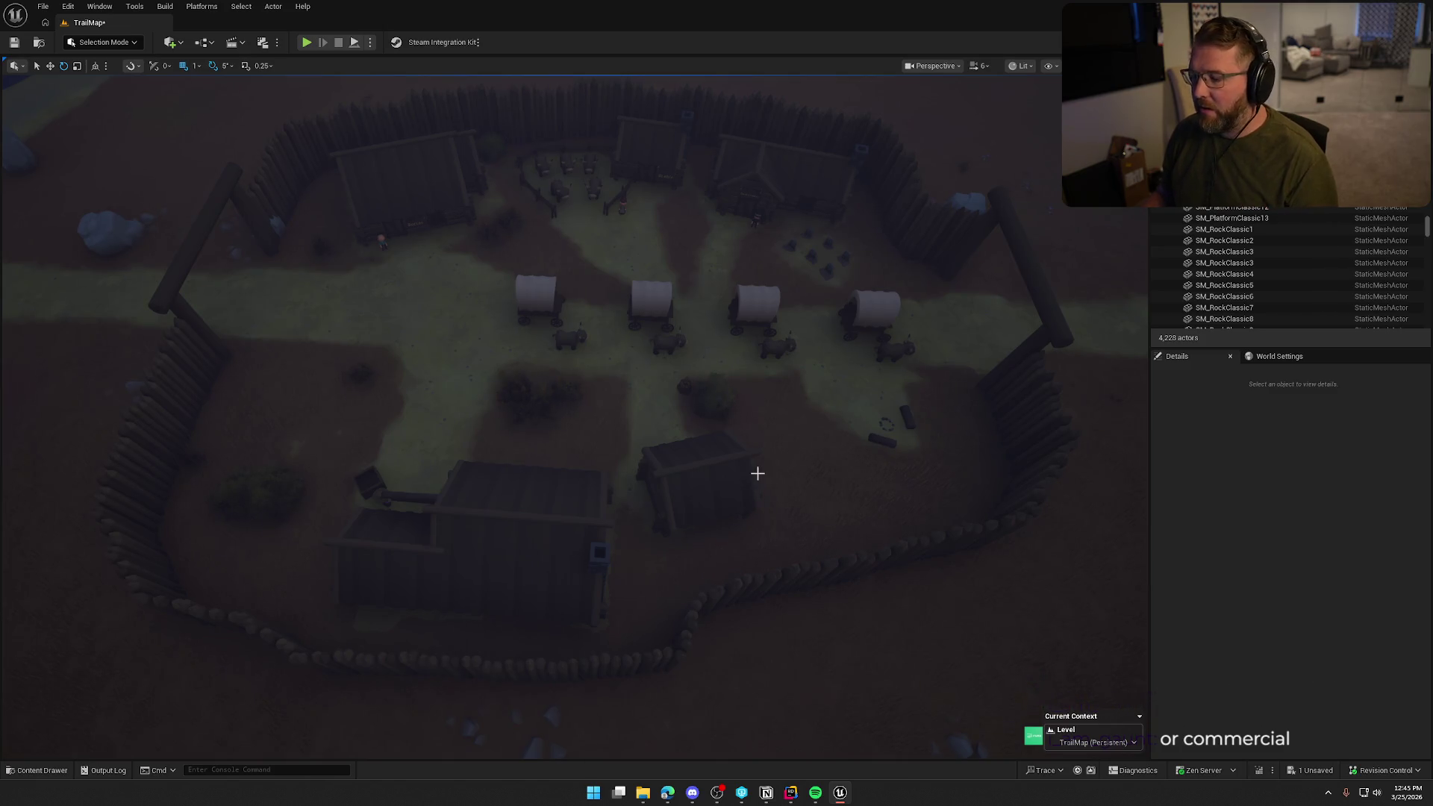
pyautogui.moveTo(776, 450); pyautogui.dragTo(649, 447)
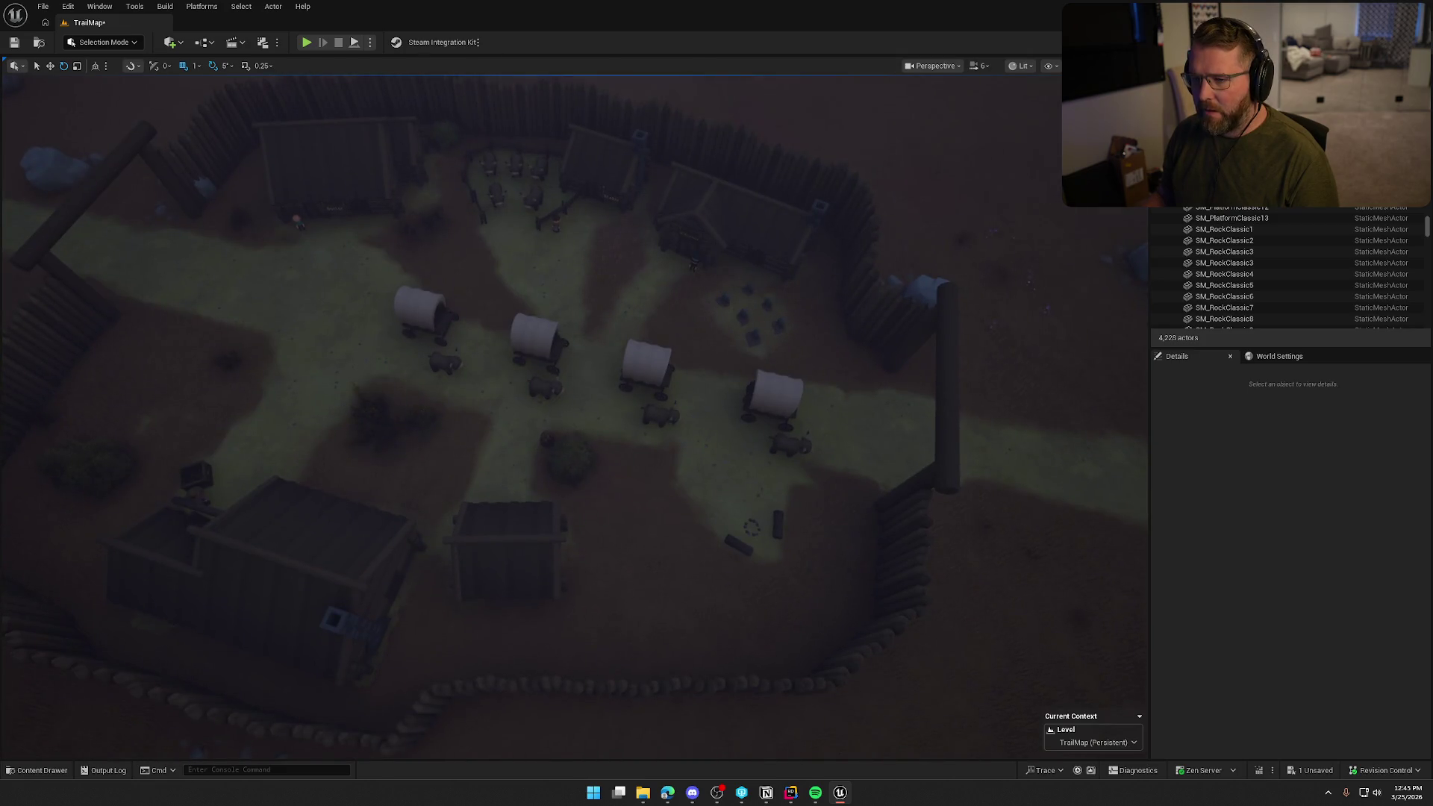
pyautogui.moveTo(649, 447)
pyautogui.mouseDown()
pyautogui.moveTo(634, 432)
pyautogui.moveTo(623, 444)
pyautogui.mouseUp()
pyautogui.moveTo(674, 484); pyautogui.dragTo(482, 418)
pyautogui.scroll(2, 550, 440)
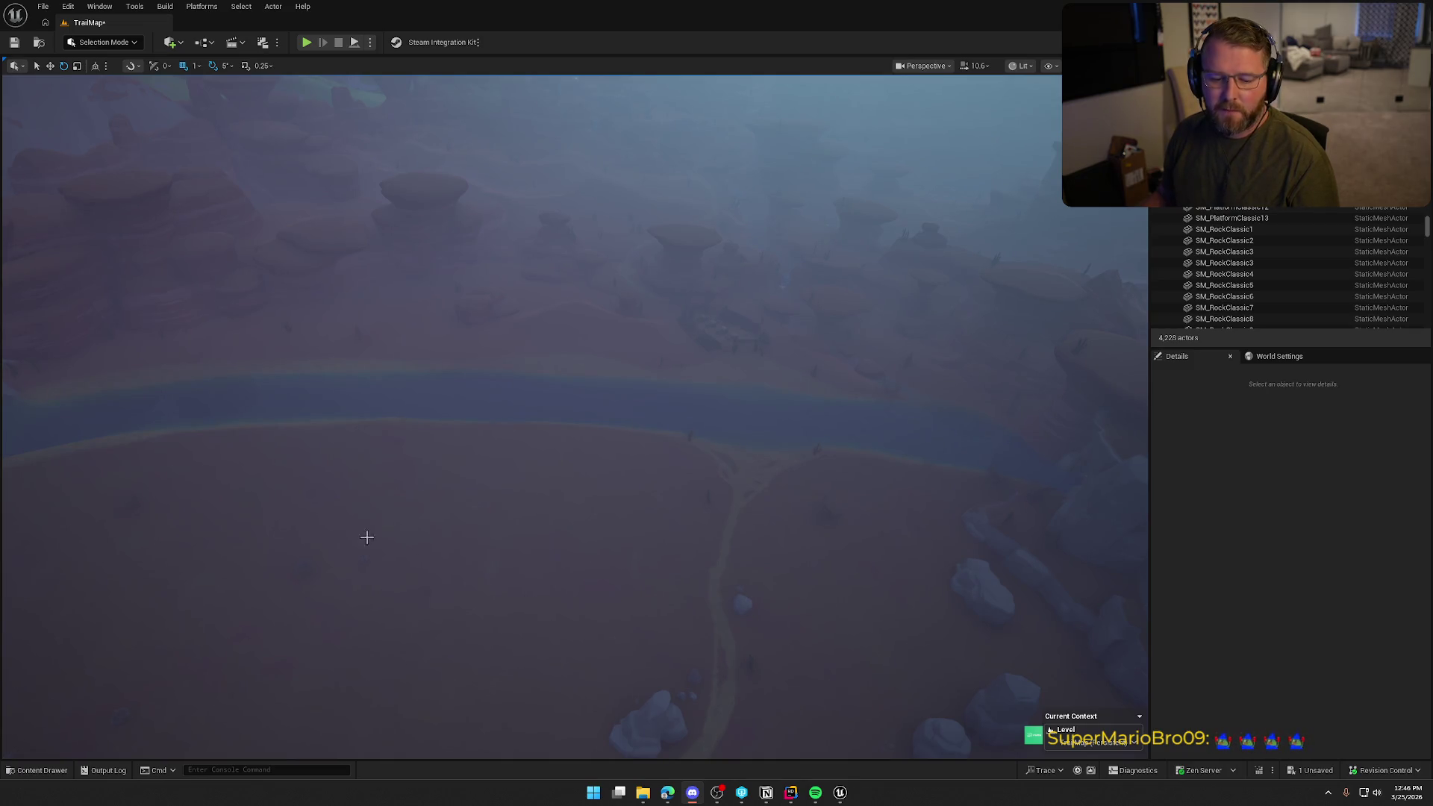
# - Hover above the village and river with fly keys, then tilt up toward the distant mesas
pyautogui.press('w')
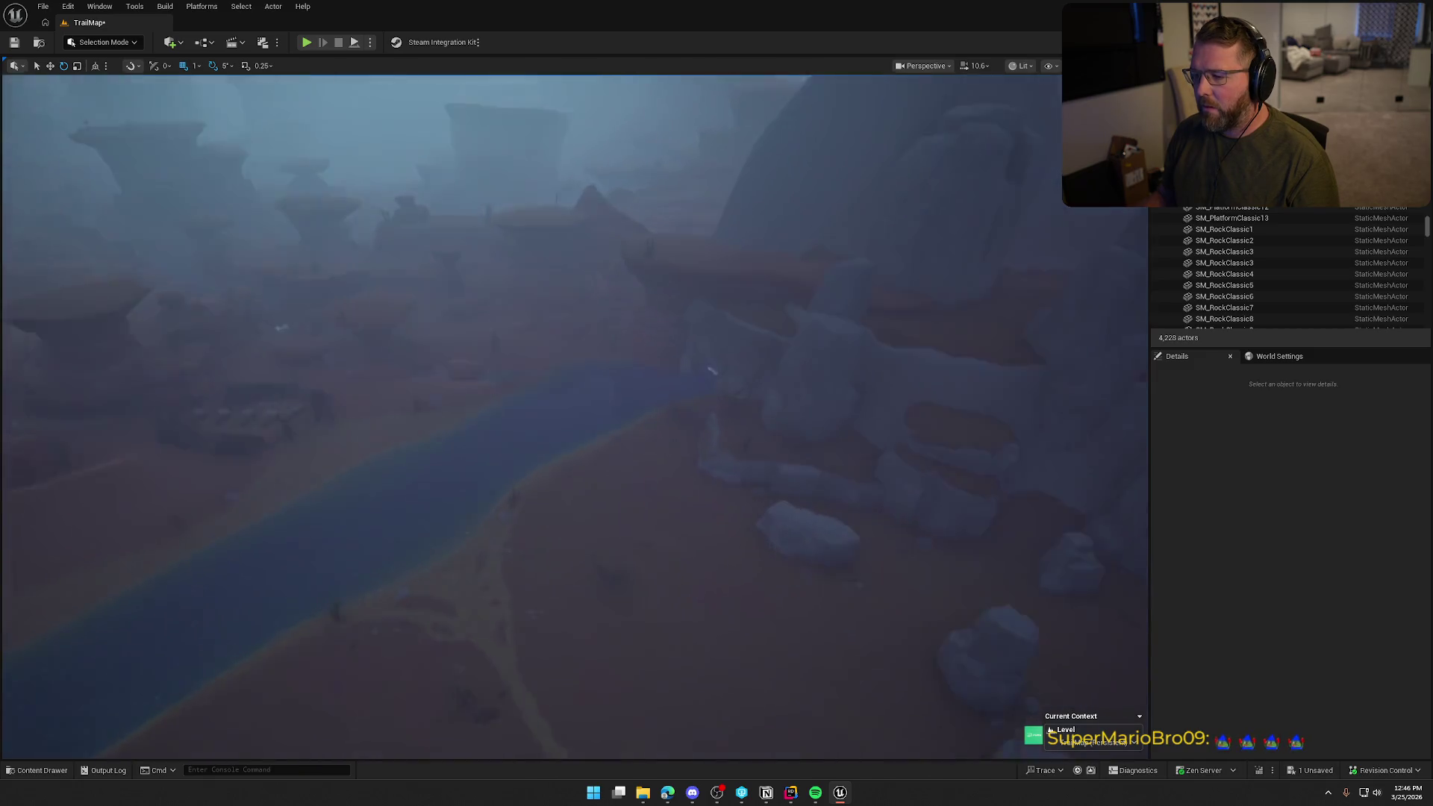
pyautogui.press('s')
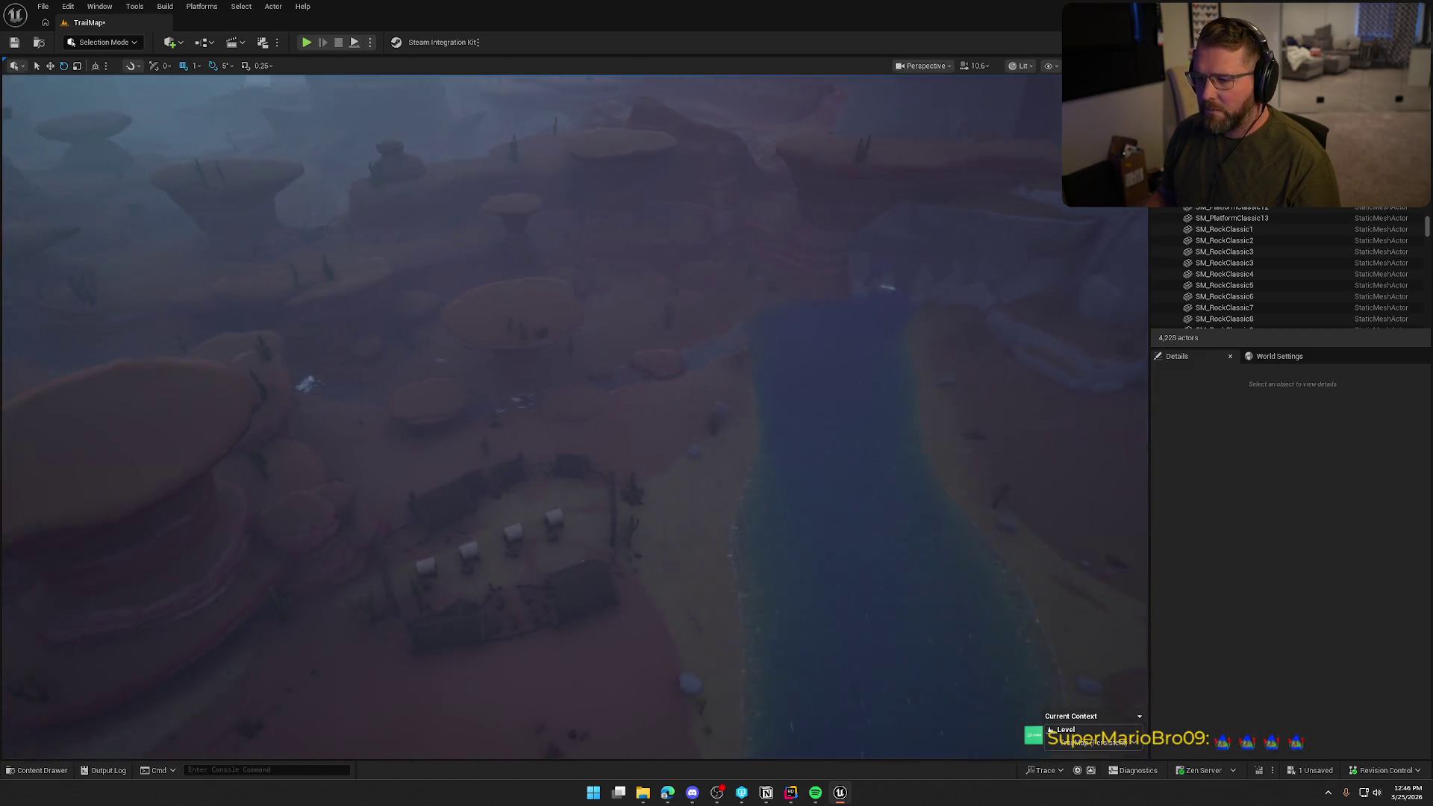
pyautogui.press('e')
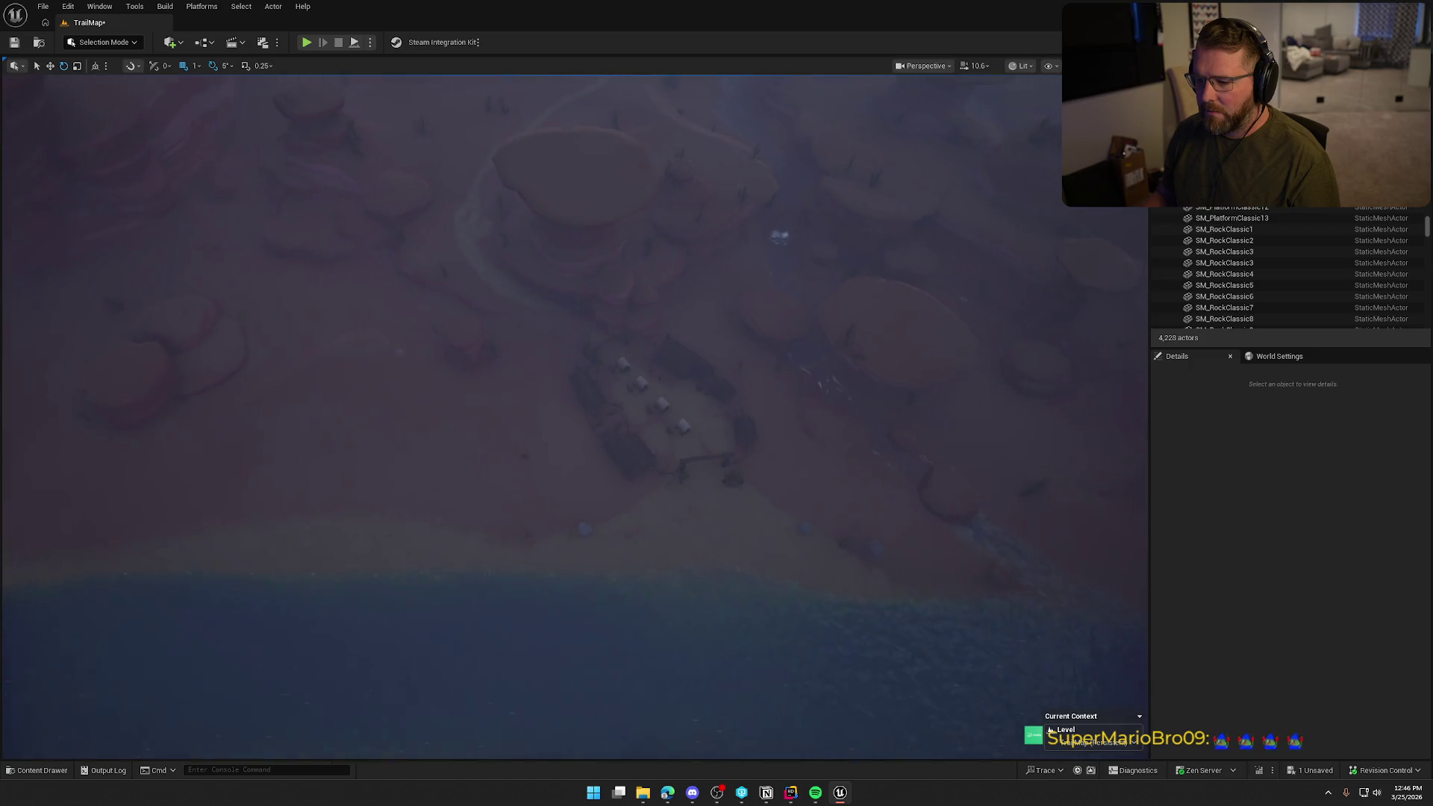
pyautogui.press('w')
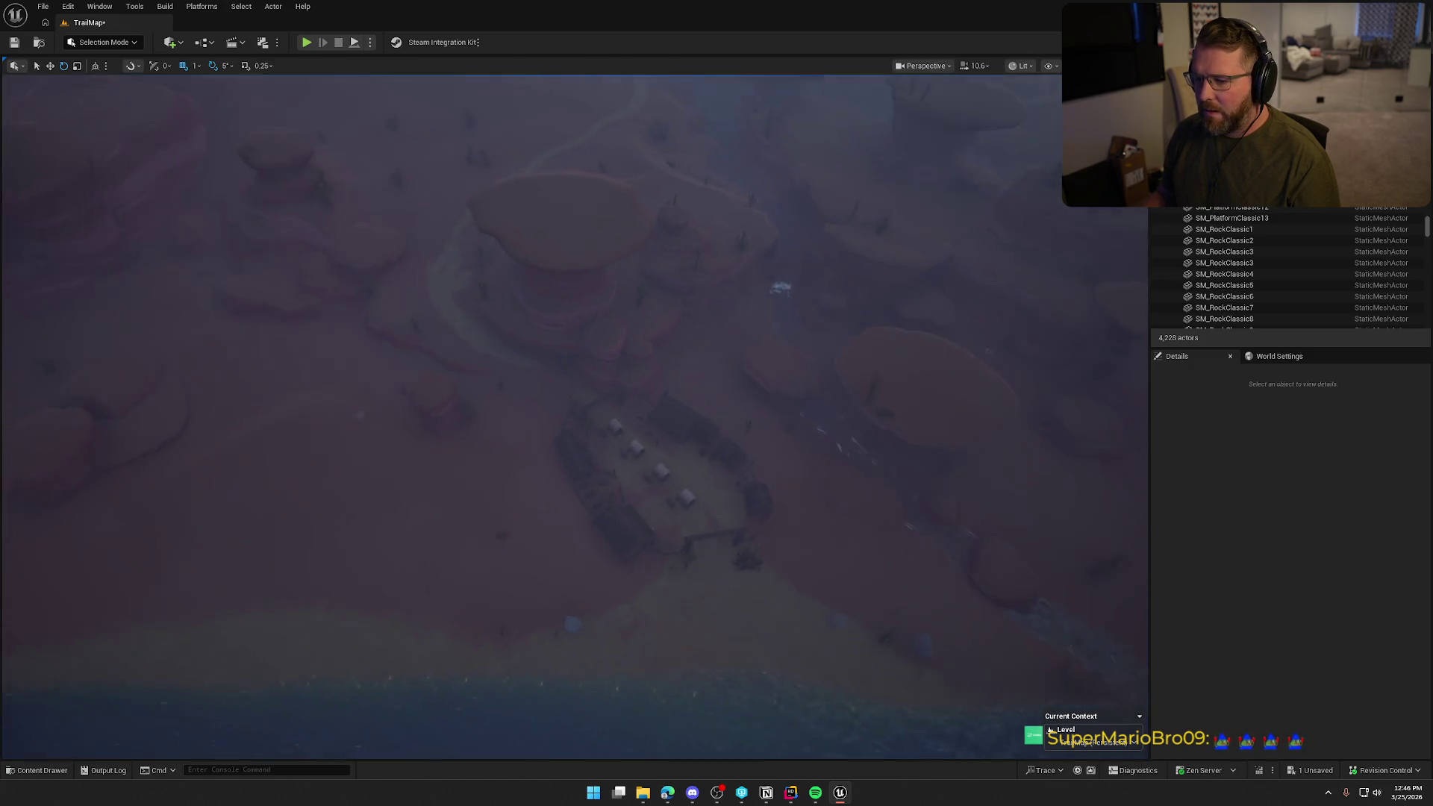
pyautogui.press('e')
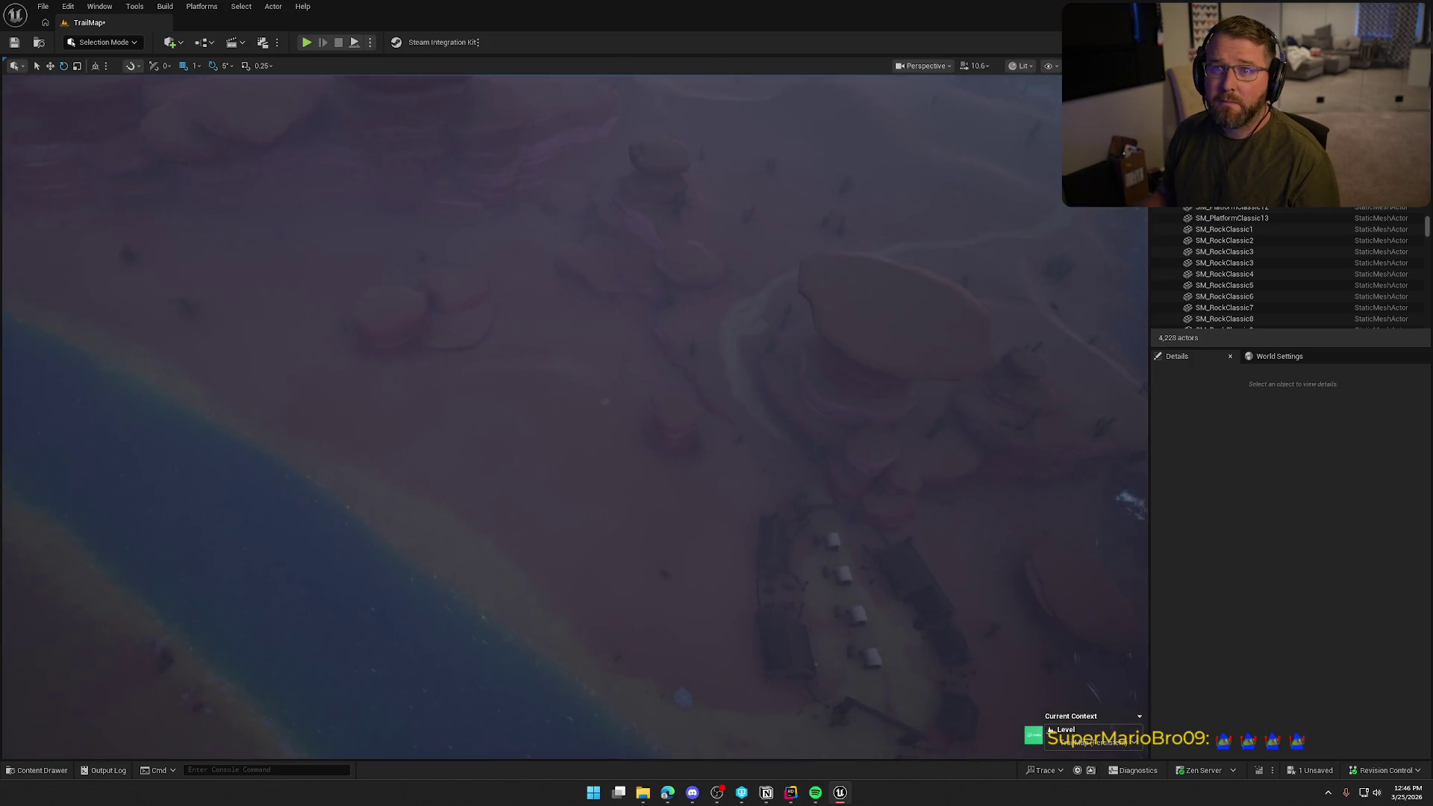
pyautogui.press('d')
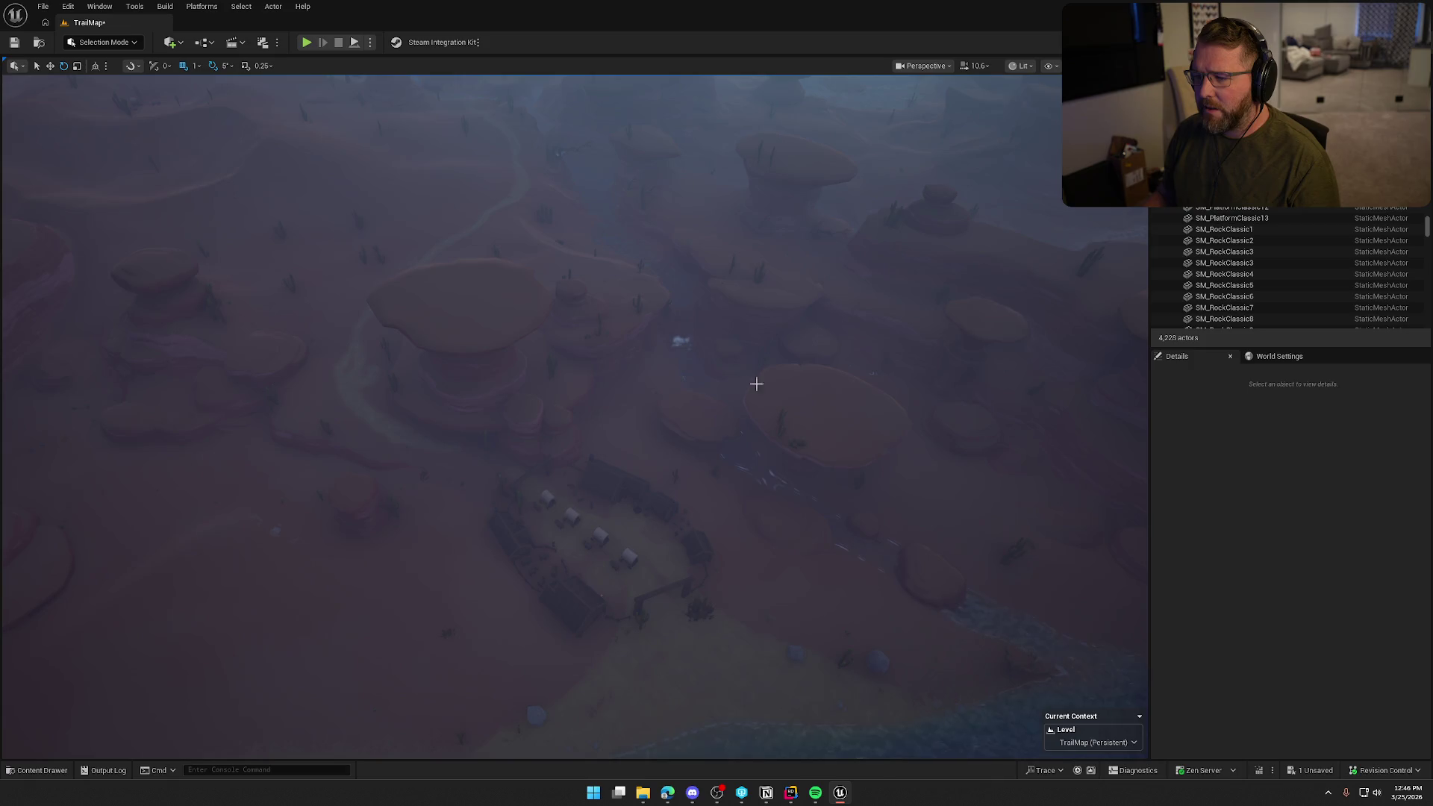
pyautogui.press('s')
pyautogui.press('s')
pyautogui.press('s')
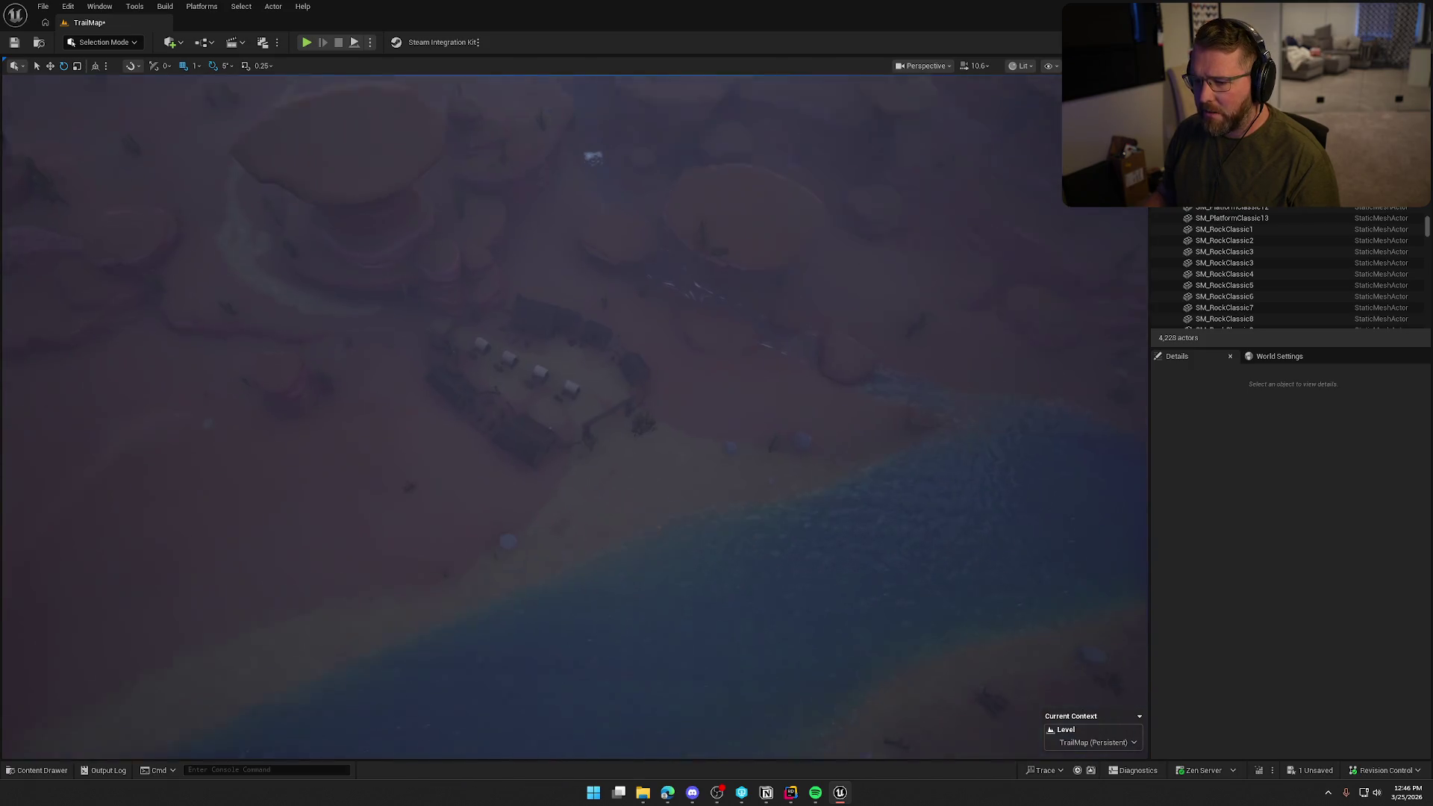
pyautogui.moveTo(652, 469)
pyautogui.mouseDown()
pyautogui.moveTo(657, 403)
pyautogui.moveTo(680, 388)
pyautogui.moveTo(659, 467)
pyautogui.mouseUp()
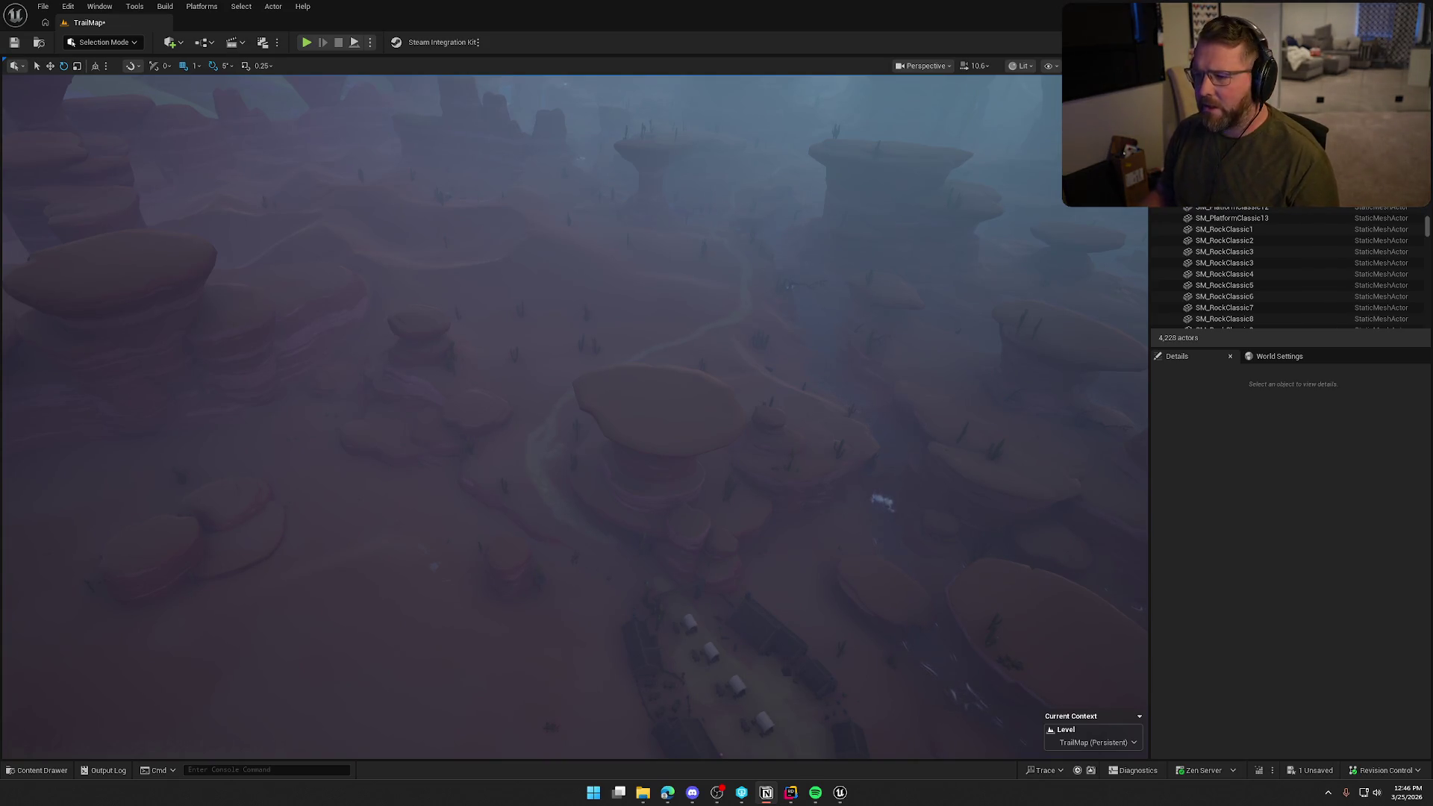
pyautogui.scroll(10, 645, 330)
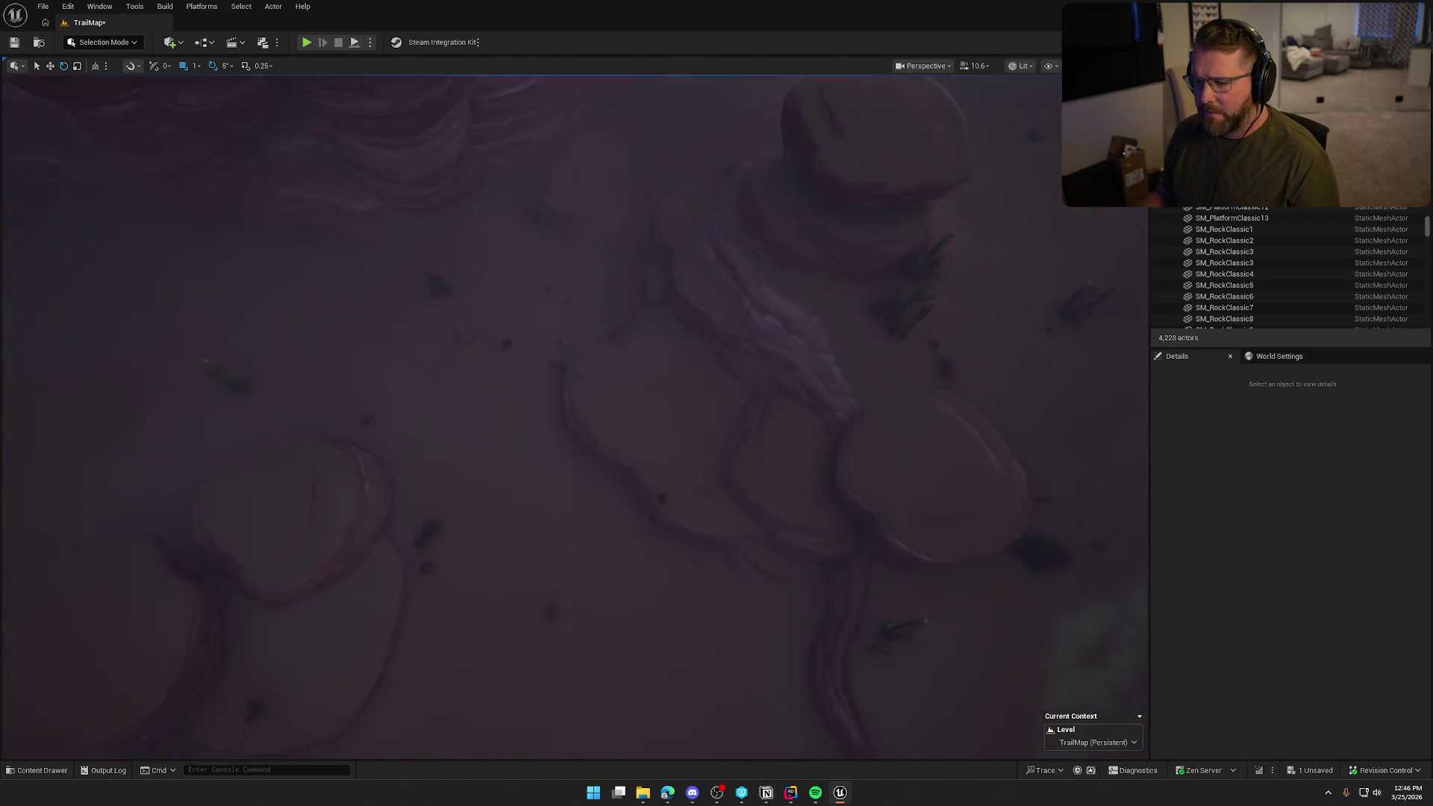
# - Pull back to a wide canyon view and look forward across the rock formations
pyautogui.moveTo(644, 330)
pyautogui.mouseDown()
pyautogui.moveTo(645, 59)
pyautogui.moveTo(645, 201)
pyautogui.mouseUp()
pyautogui.moveTo(580, 341)
pyautogui.mouseDown()
pyautogui.moveTo(580, 247)
pyautogui.moveTo(580, 276)
pyautogui.moveTo(565, 276)
pyautogui.mouseUp()
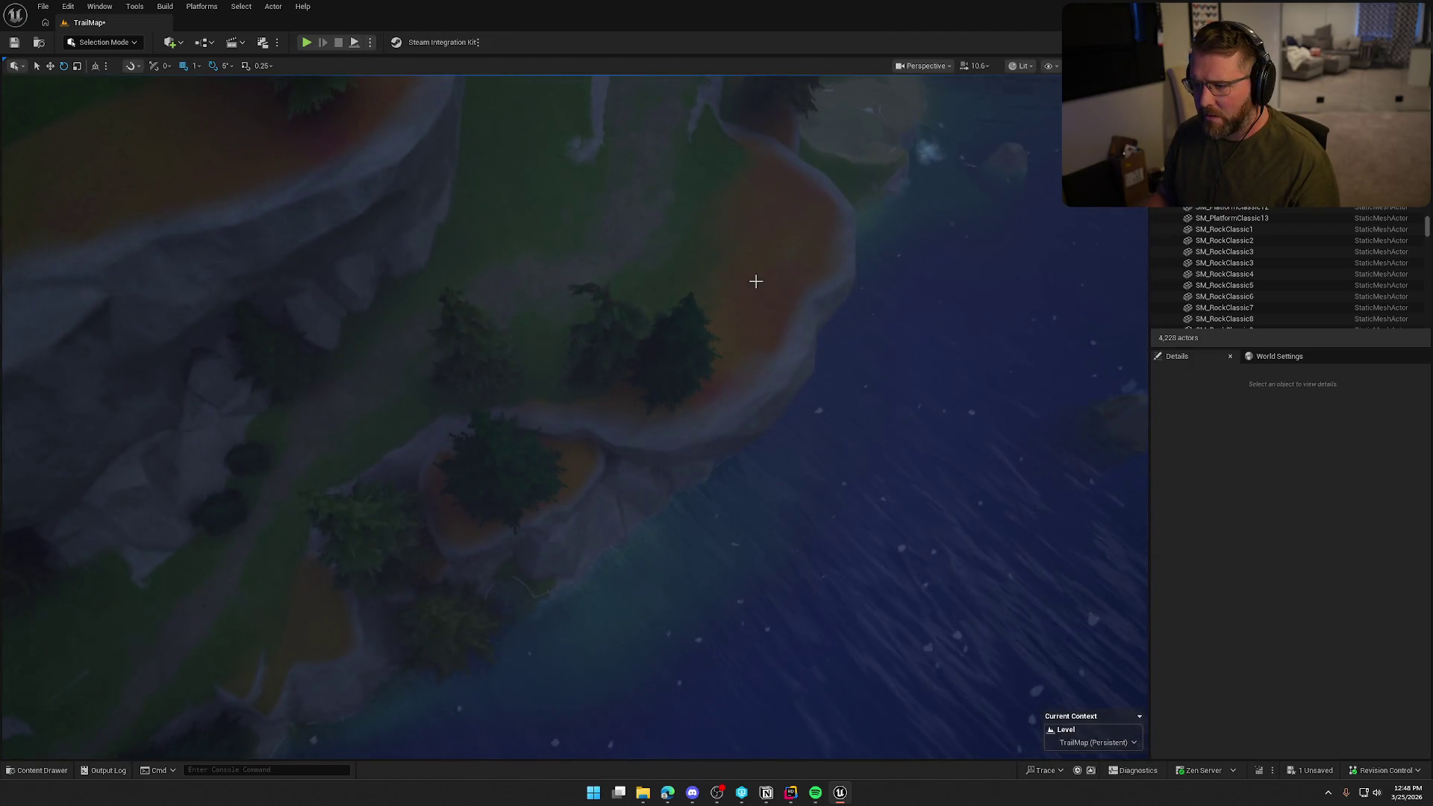
pyautogui.click(755, 281)
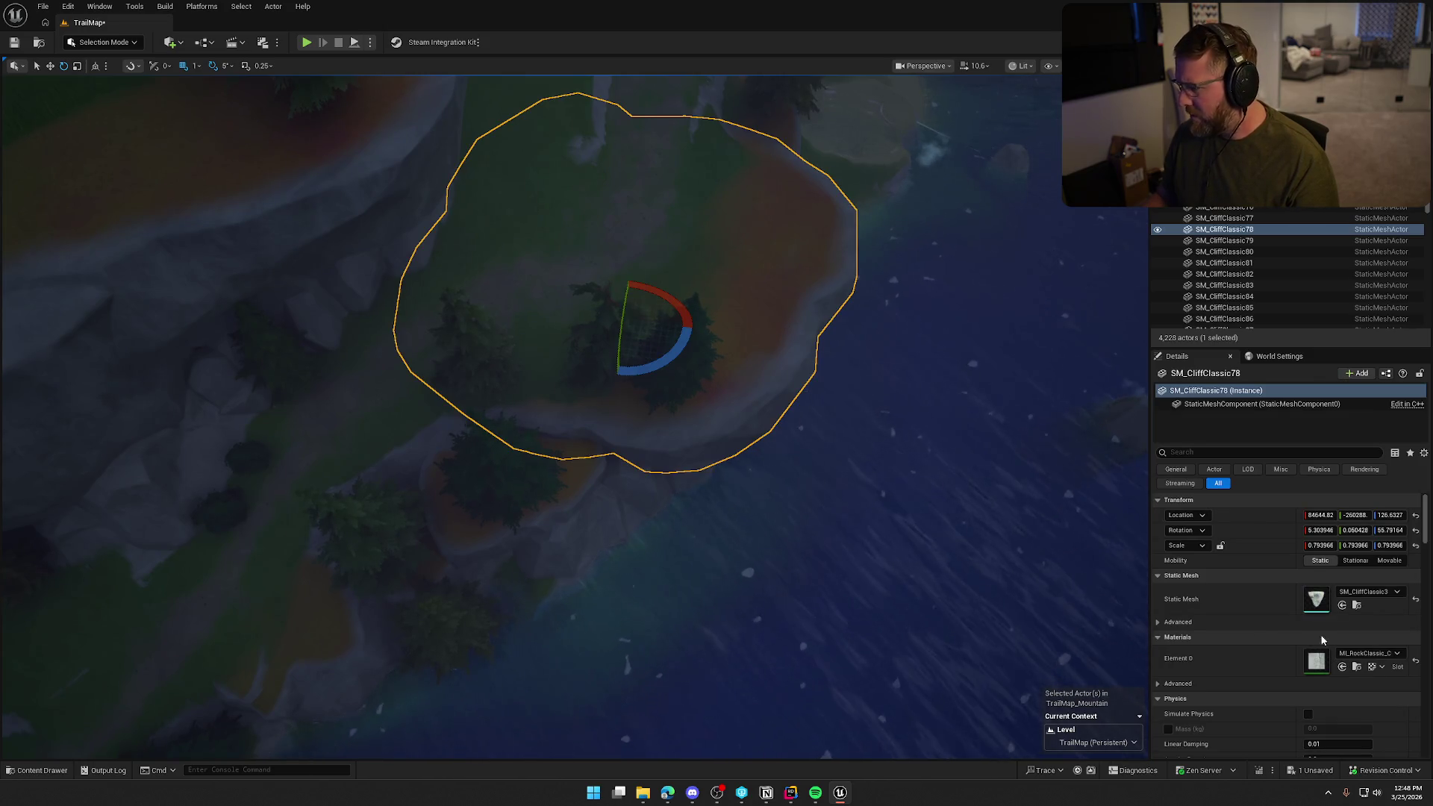
pyautogui.click(1158, 230)
pyautogui.click(1157, 231)
pyautogui.click(1157, 230)
pyautogui.click(1158, 231)
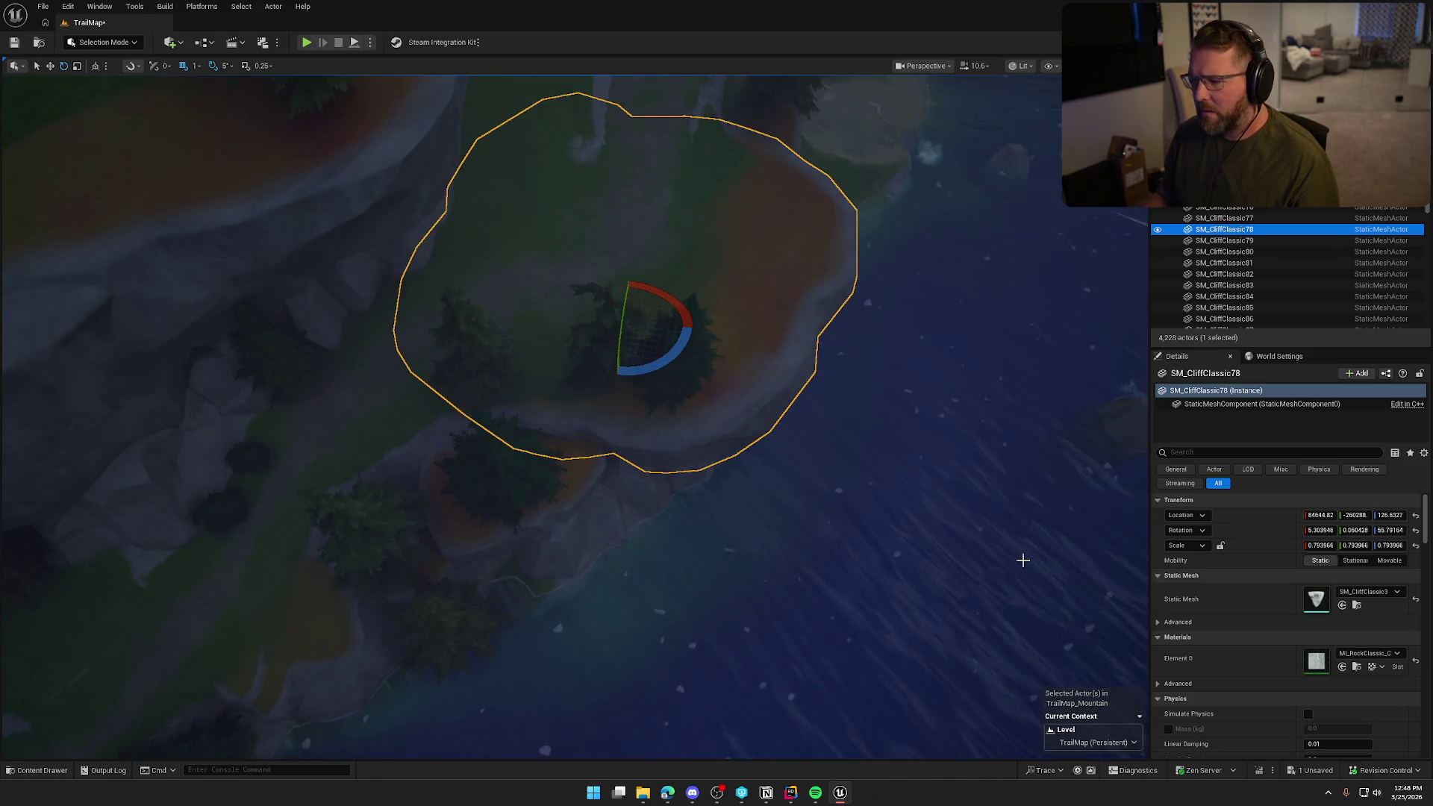
pyautogui.click(1357, 667)
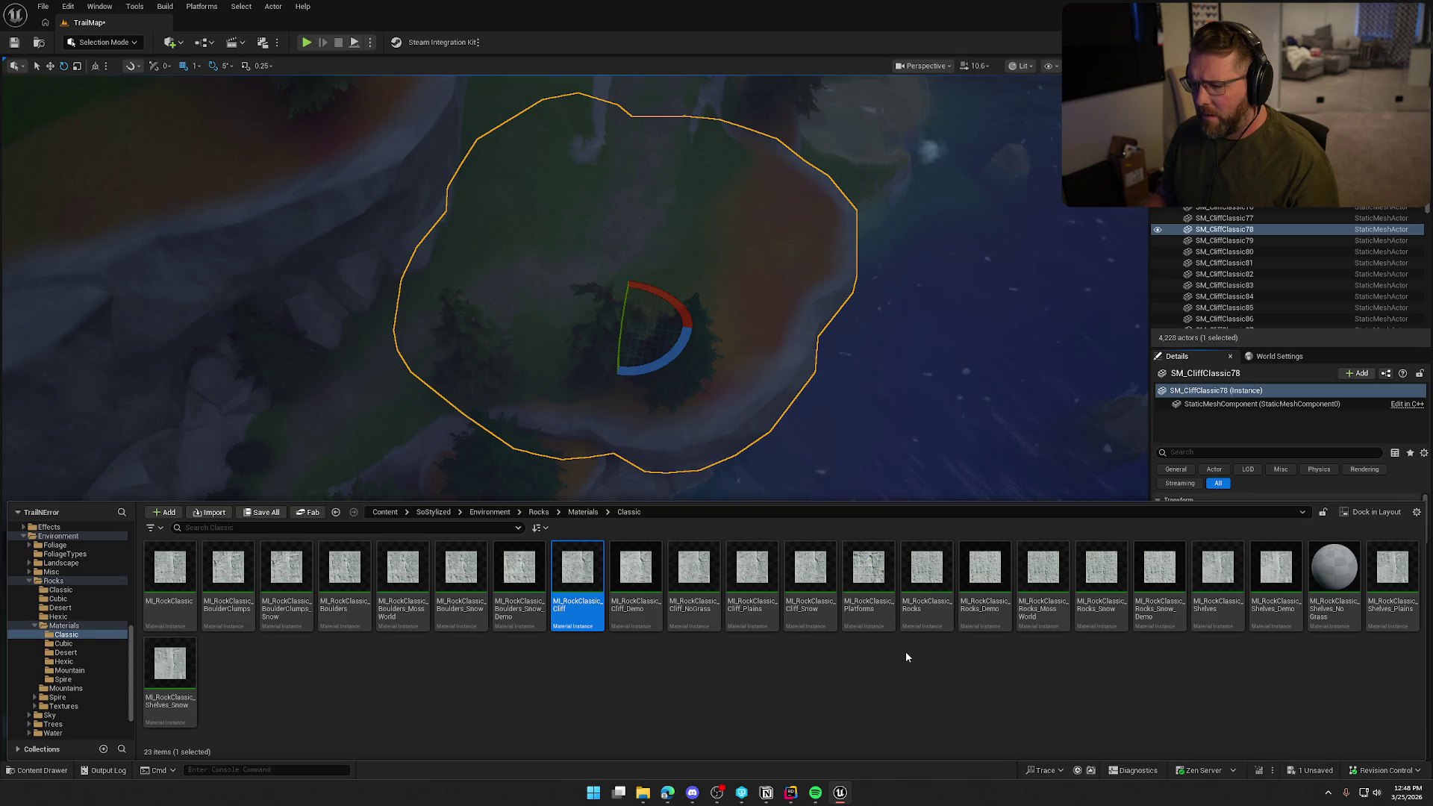
pyautogui.click(376, 429)
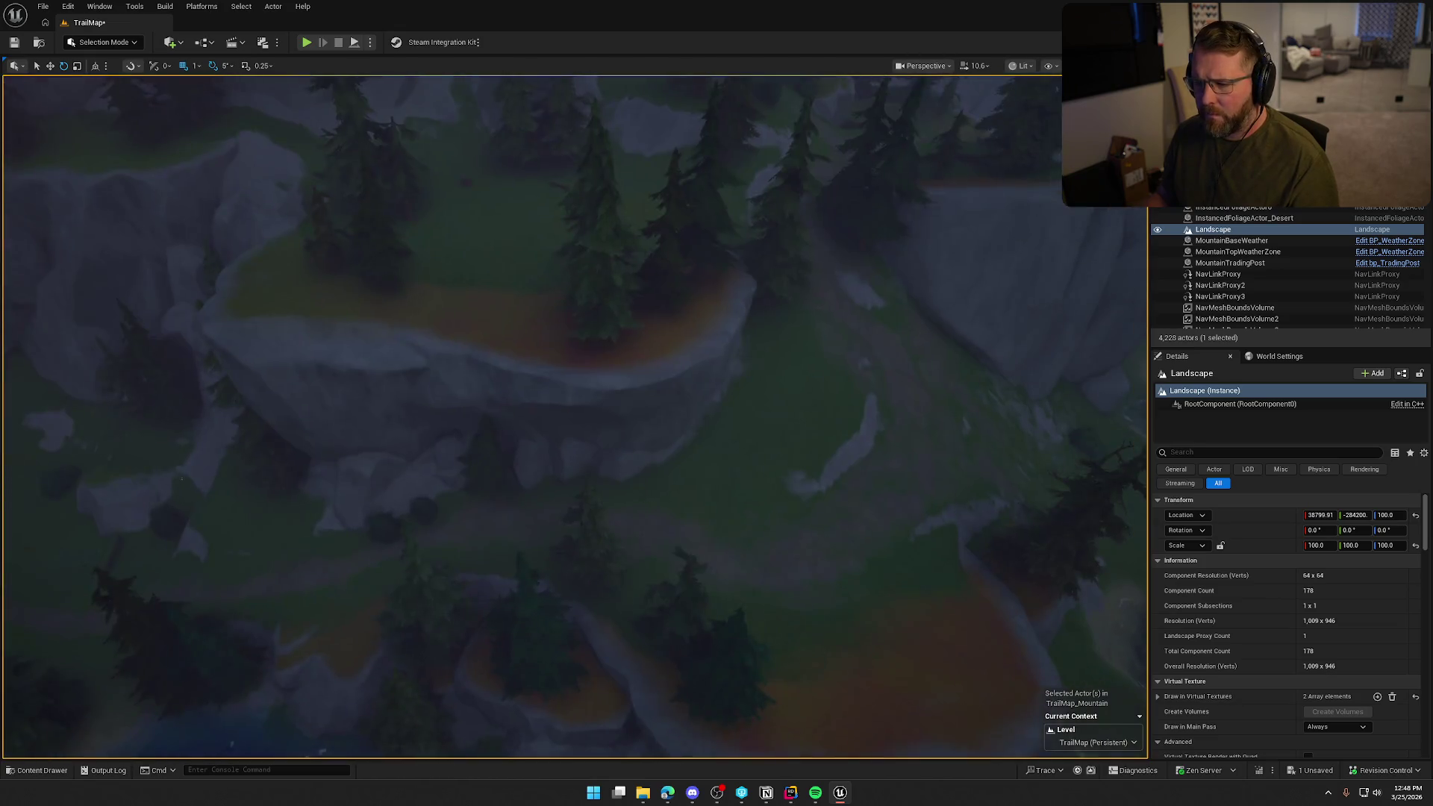
pyautogui.moveTo(410, 303); pyautogui.dragTo(410, 303)
pyautogui.click(338, 276)
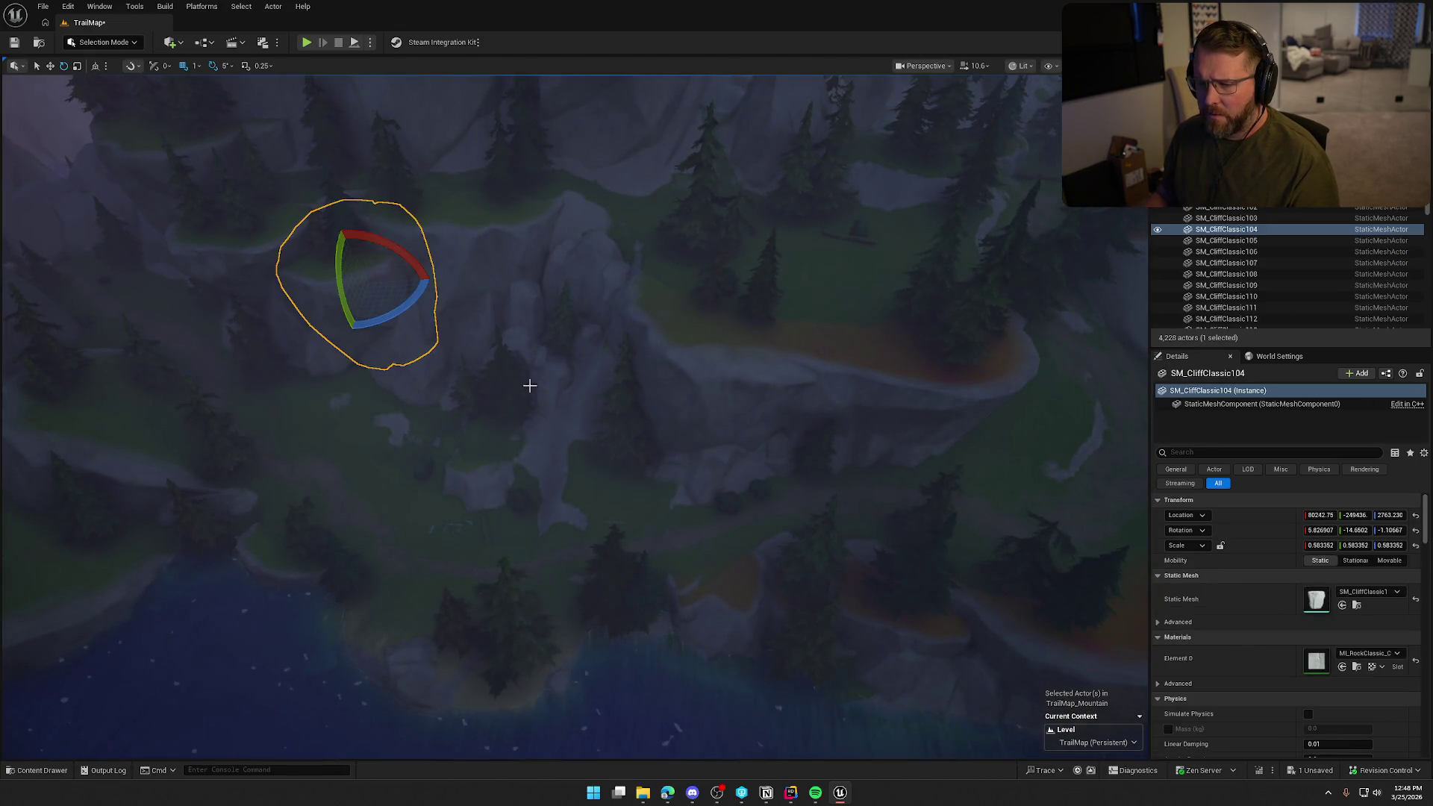
pyautogui.click(1354, 666)
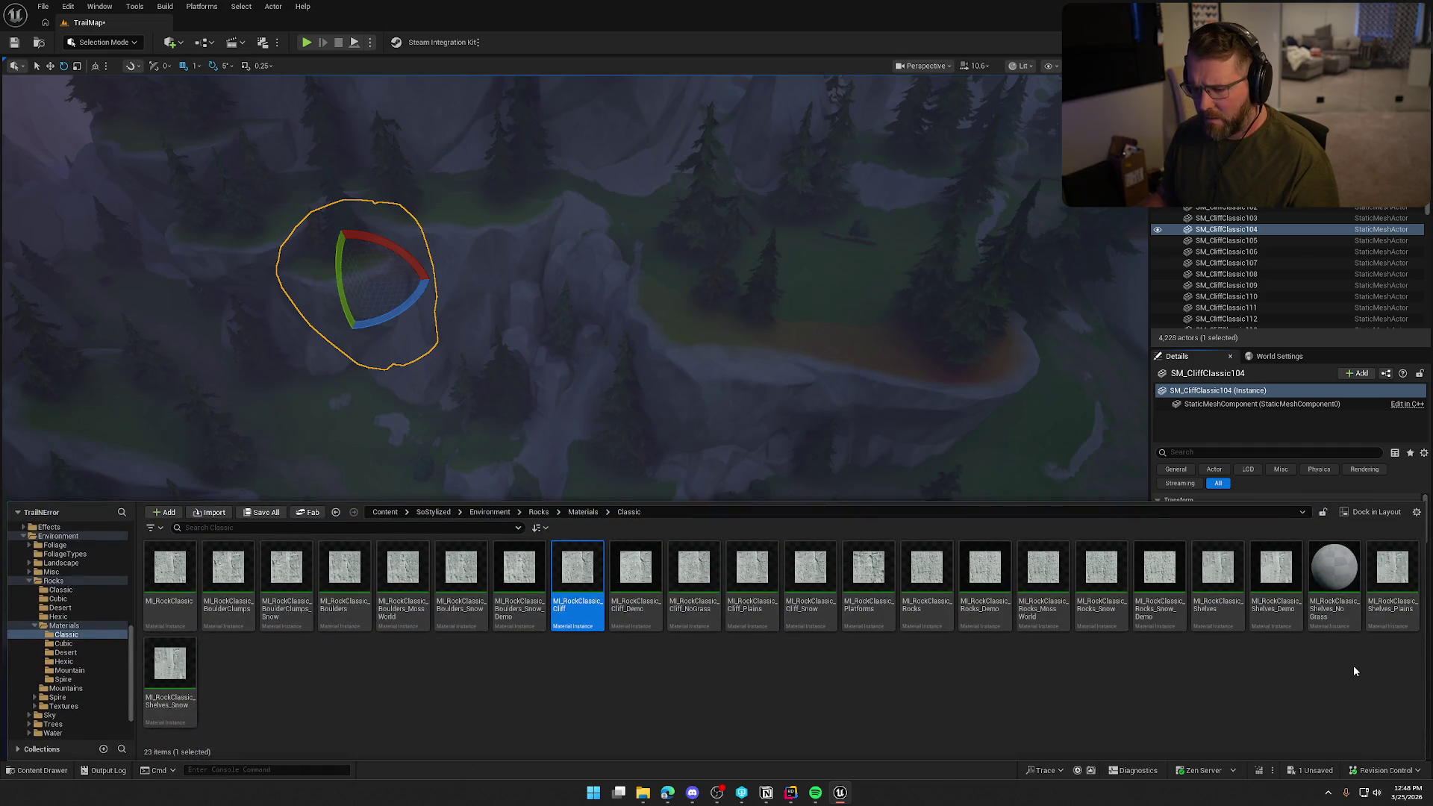
pyautogui.scroll(-5, 661, 350)
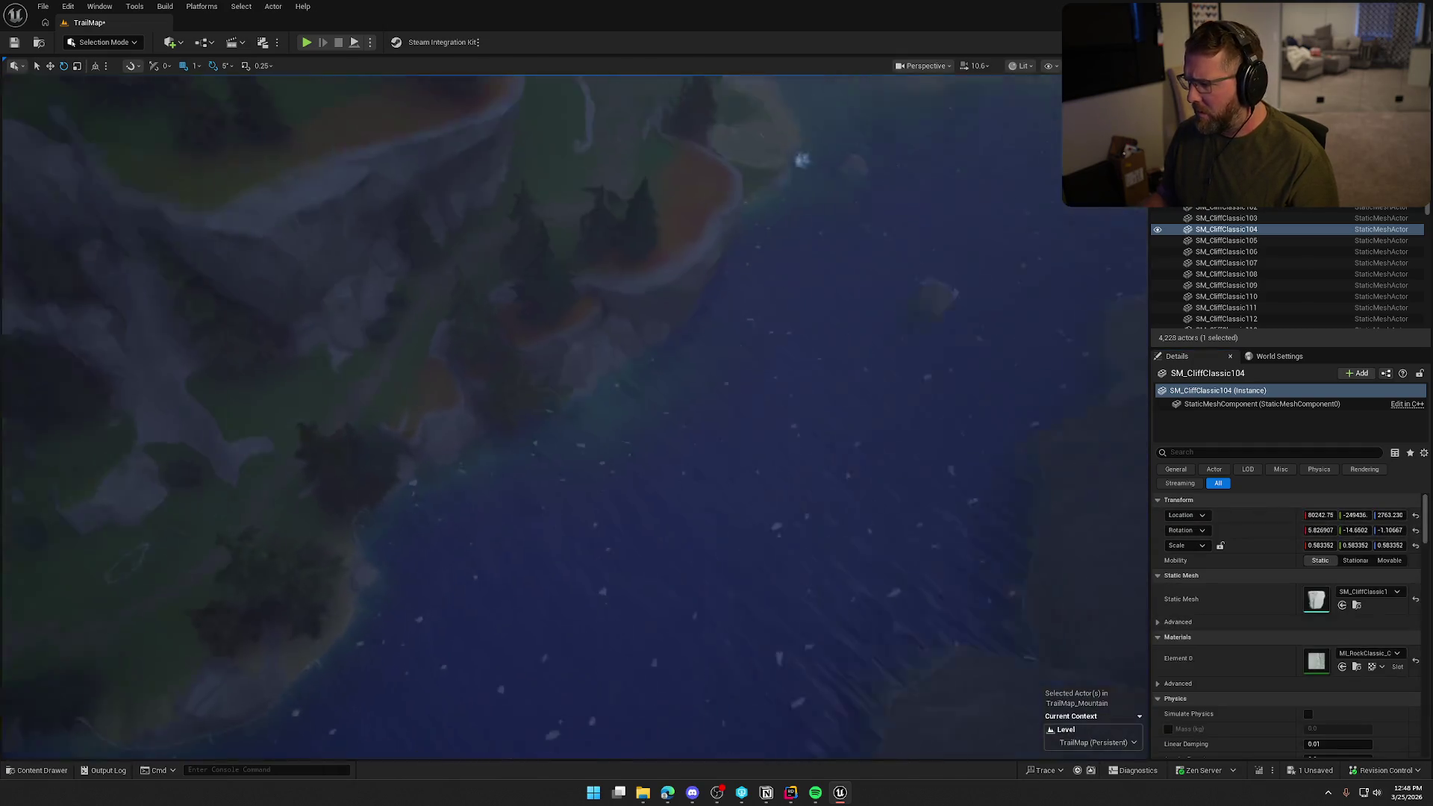
pyautogui.click(684, 294)
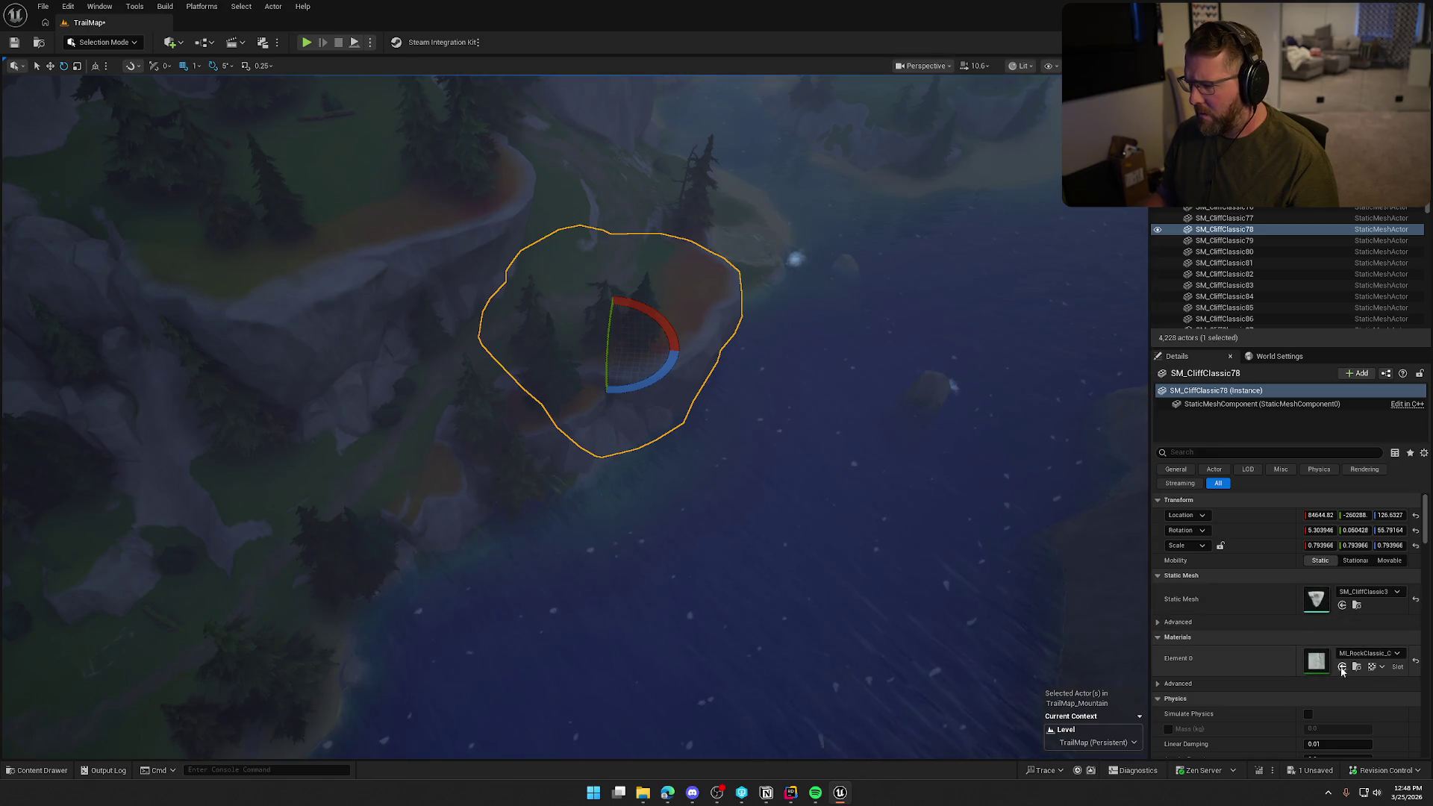
pyautogui.moveTo(888, 480); pyautogui.dragTo(889, 417)
pyautogui.press('f')
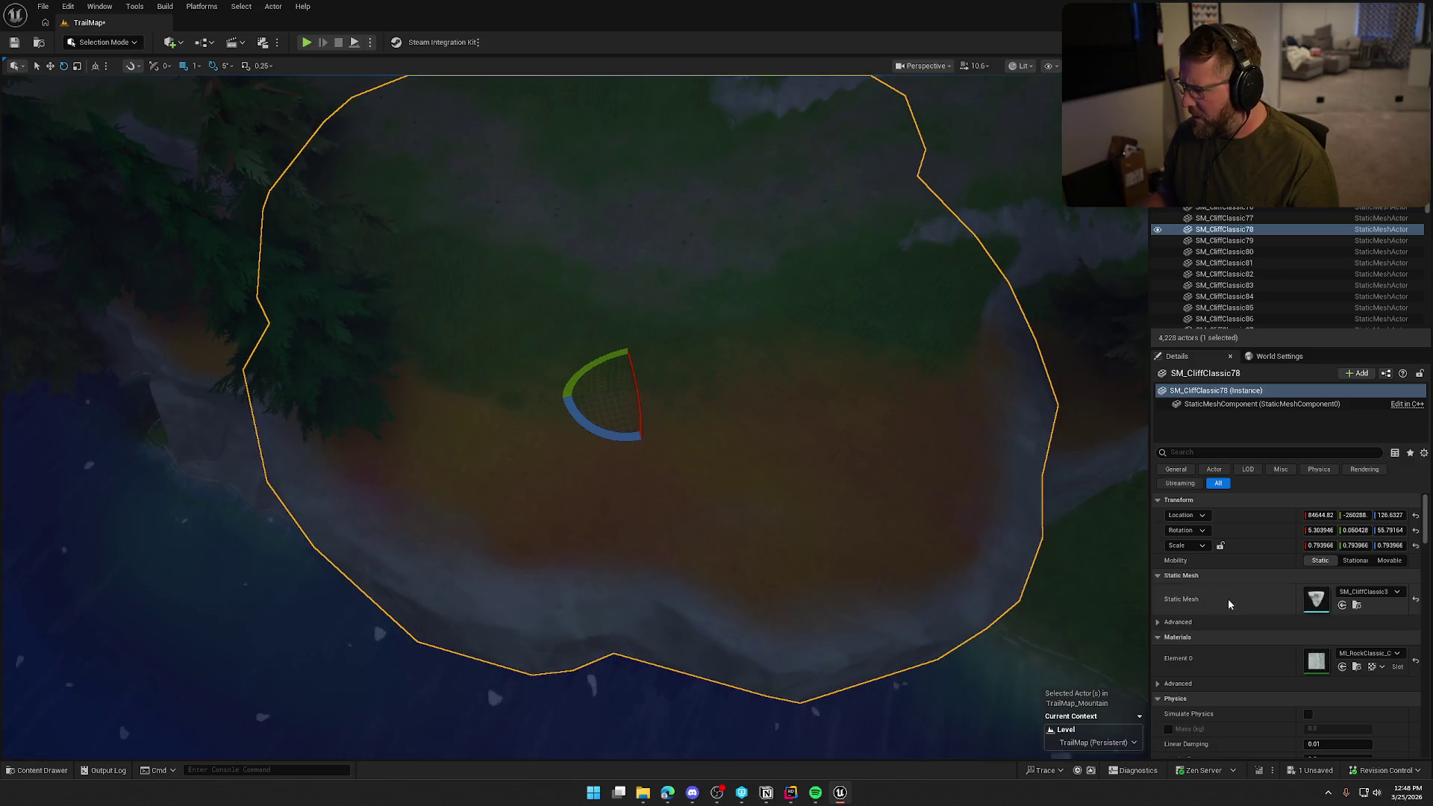
pyautogui.scroll(-5, 1261, 666)
pyautogui.scroll(-6, 1263, 671)
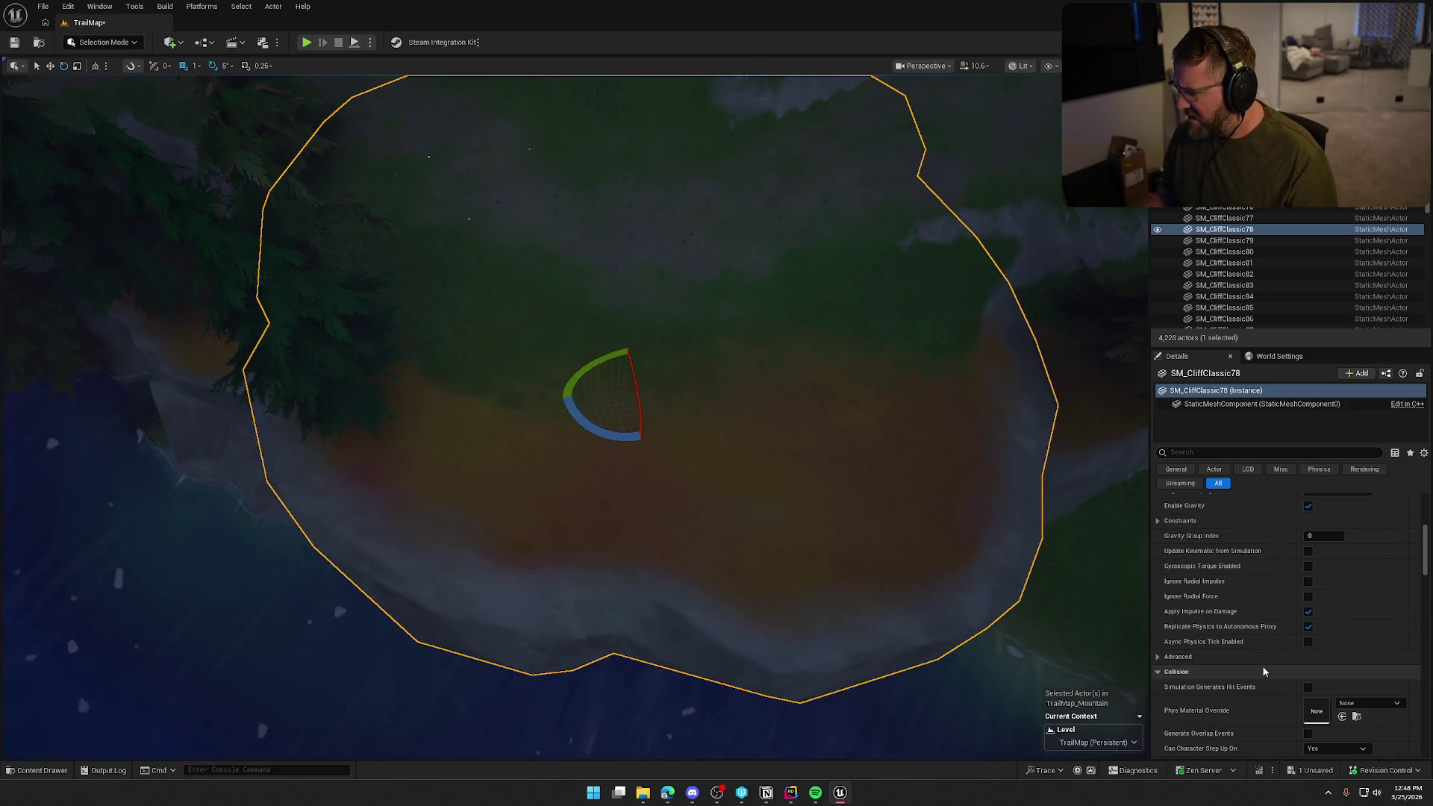
pyautogui.scroll(4, 1266, 665)
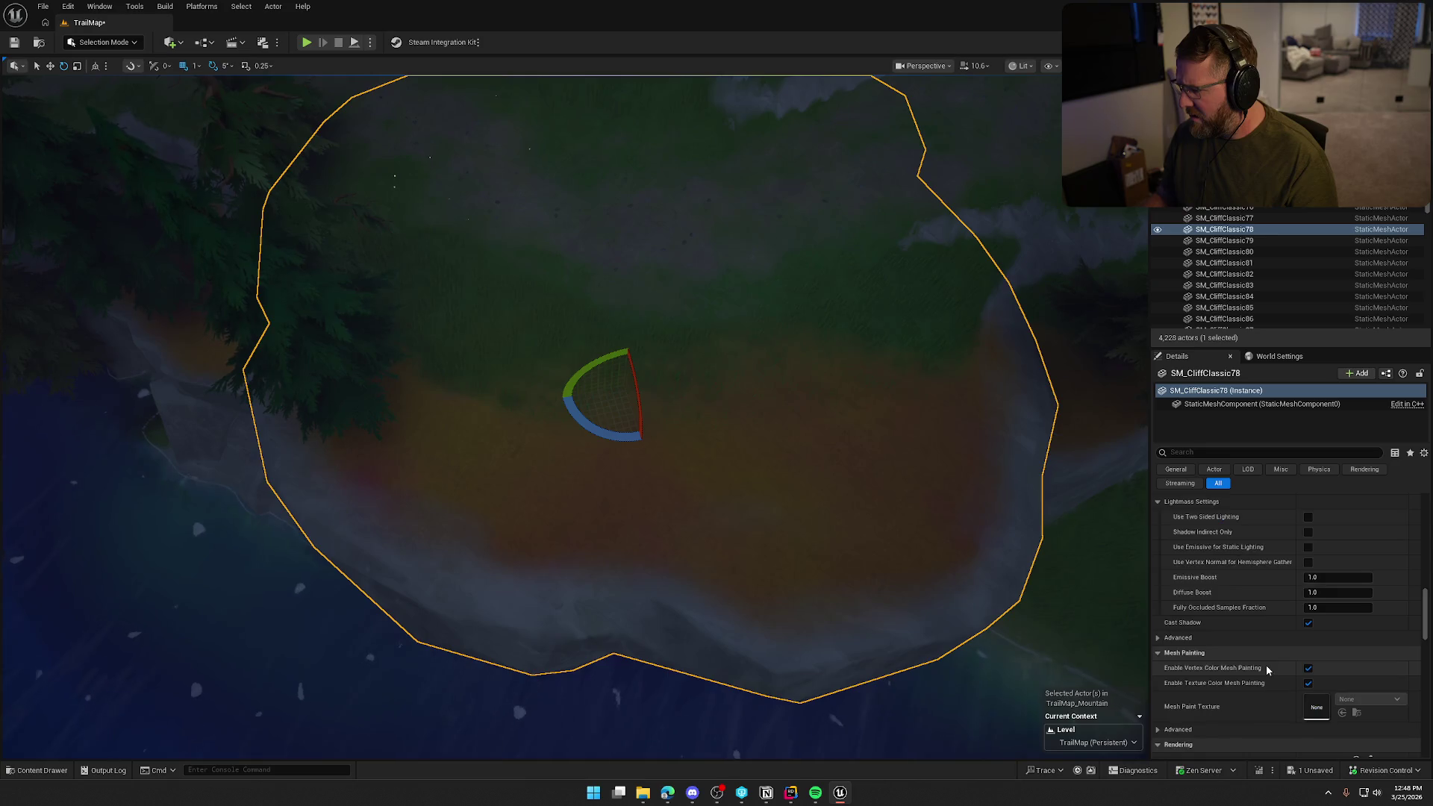
pyautogui.scroll(10, 1275, 661)
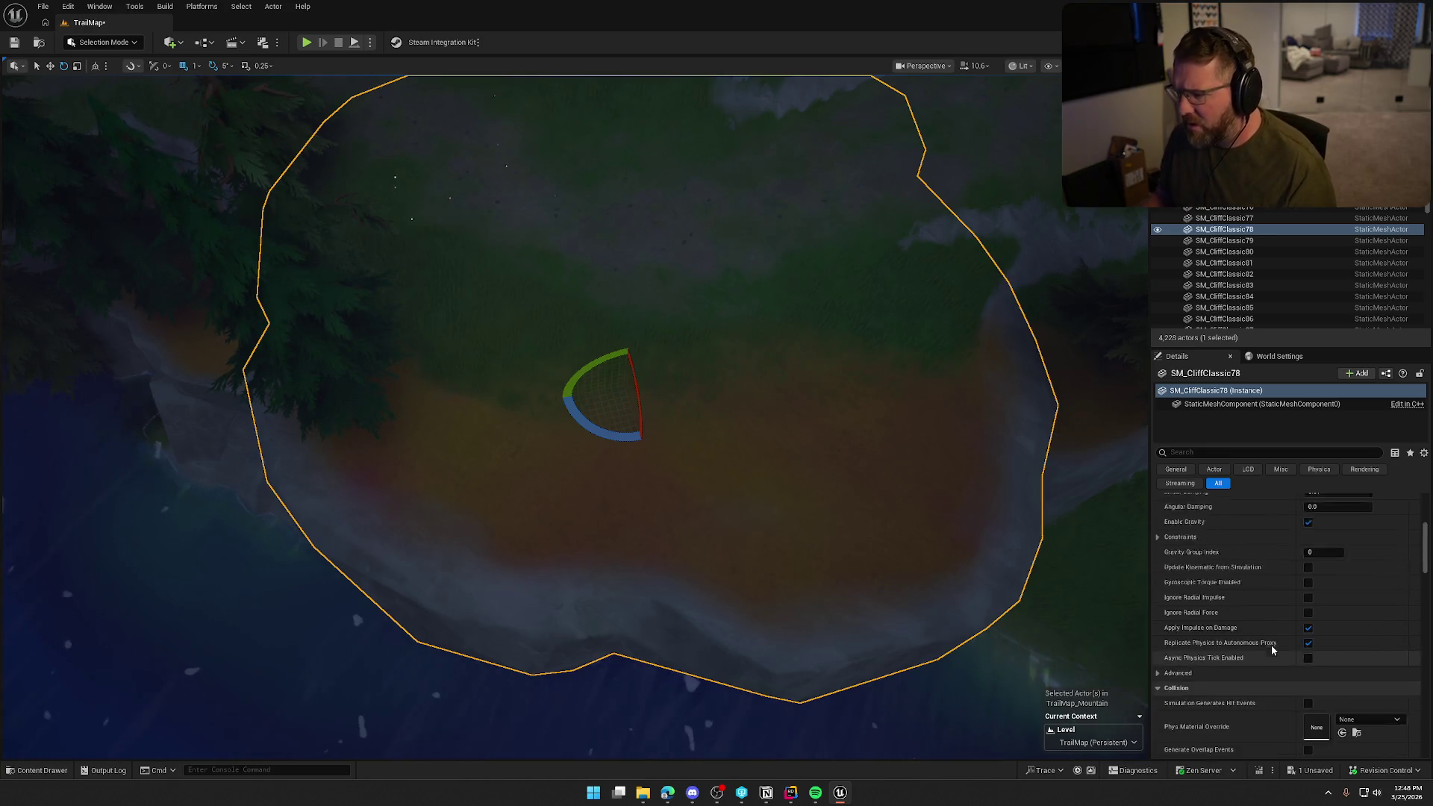
pyautogui.scroll(-3, 601, 395)
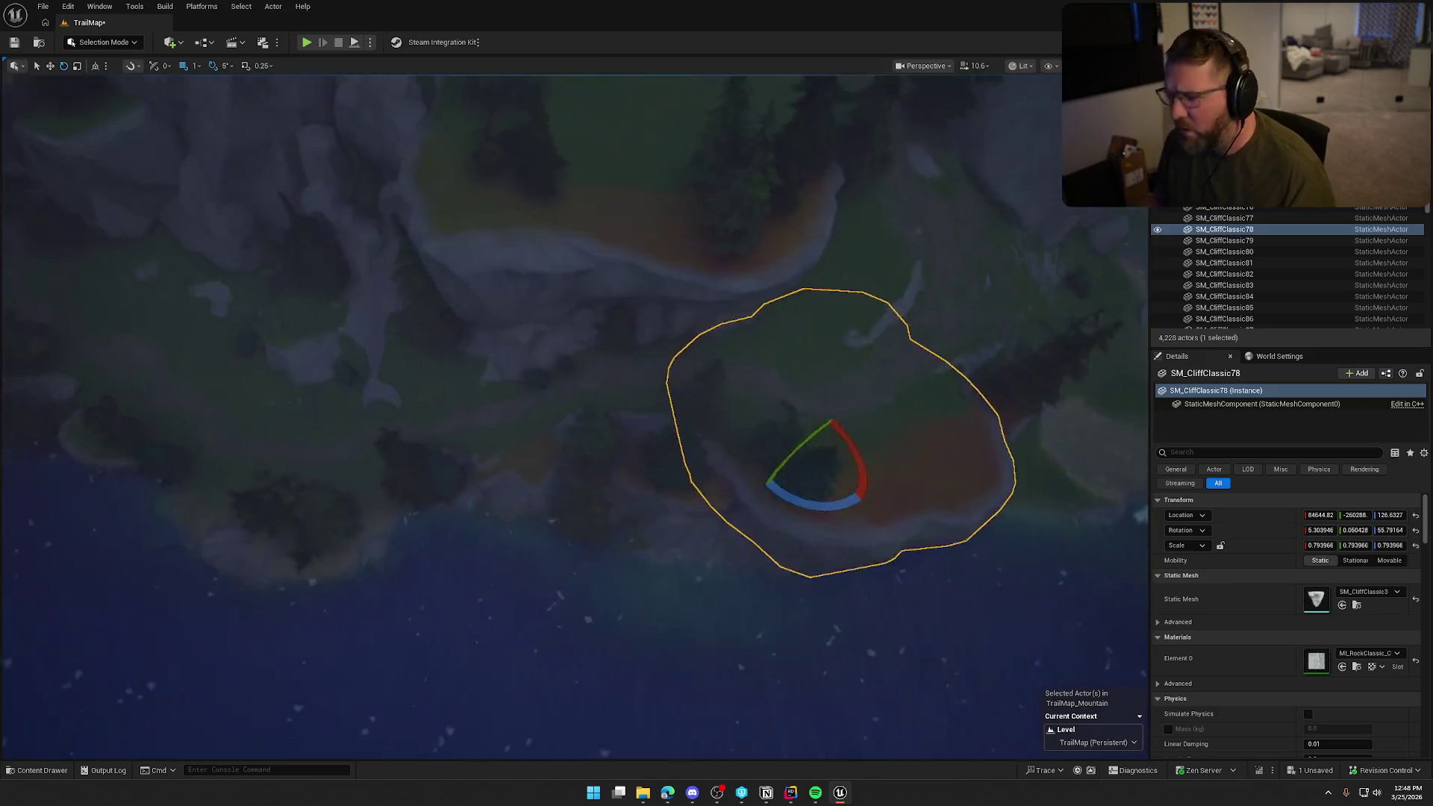
pyautogui.click(844, 432)
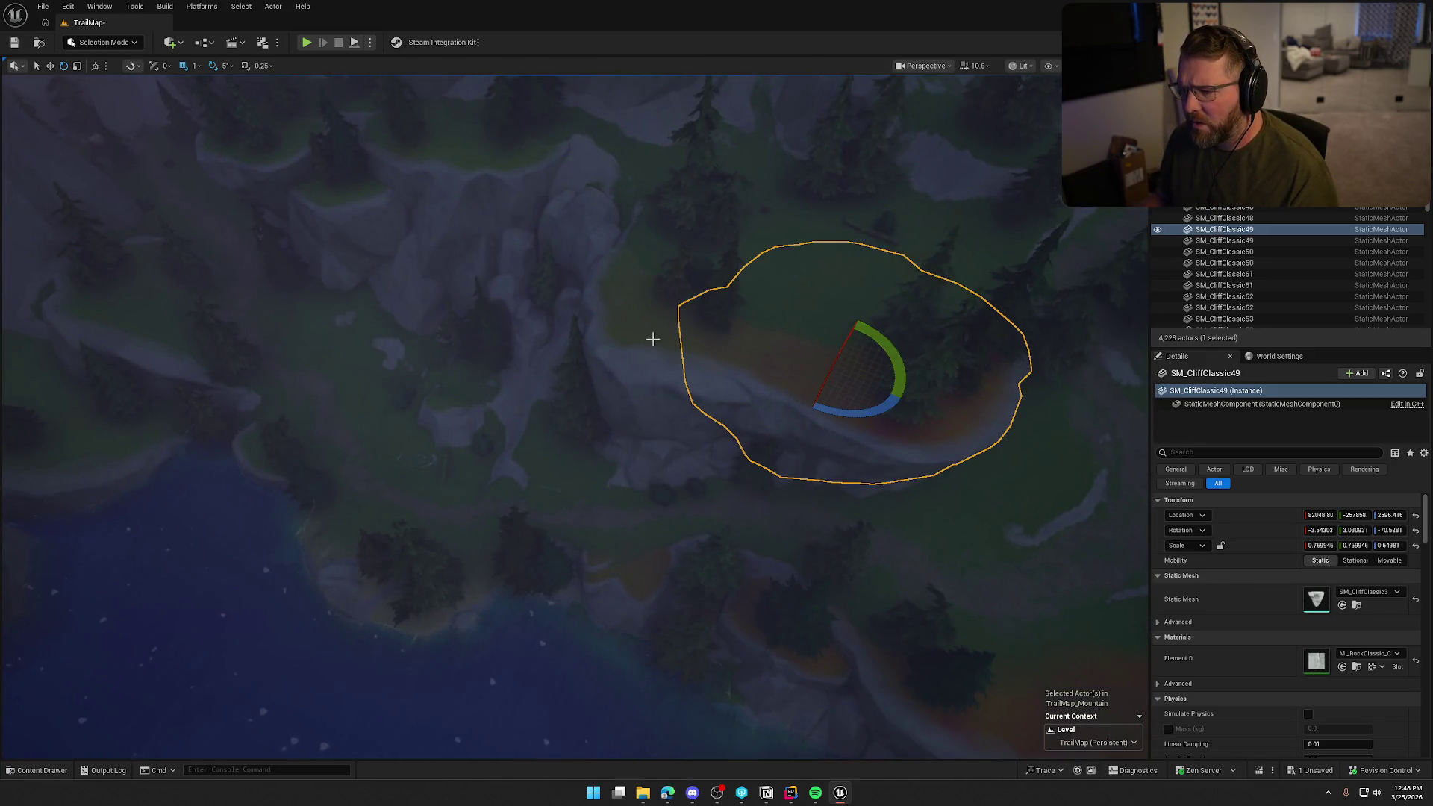
pyautogui.click(684, 370)
pyautogui.click(328, 192)
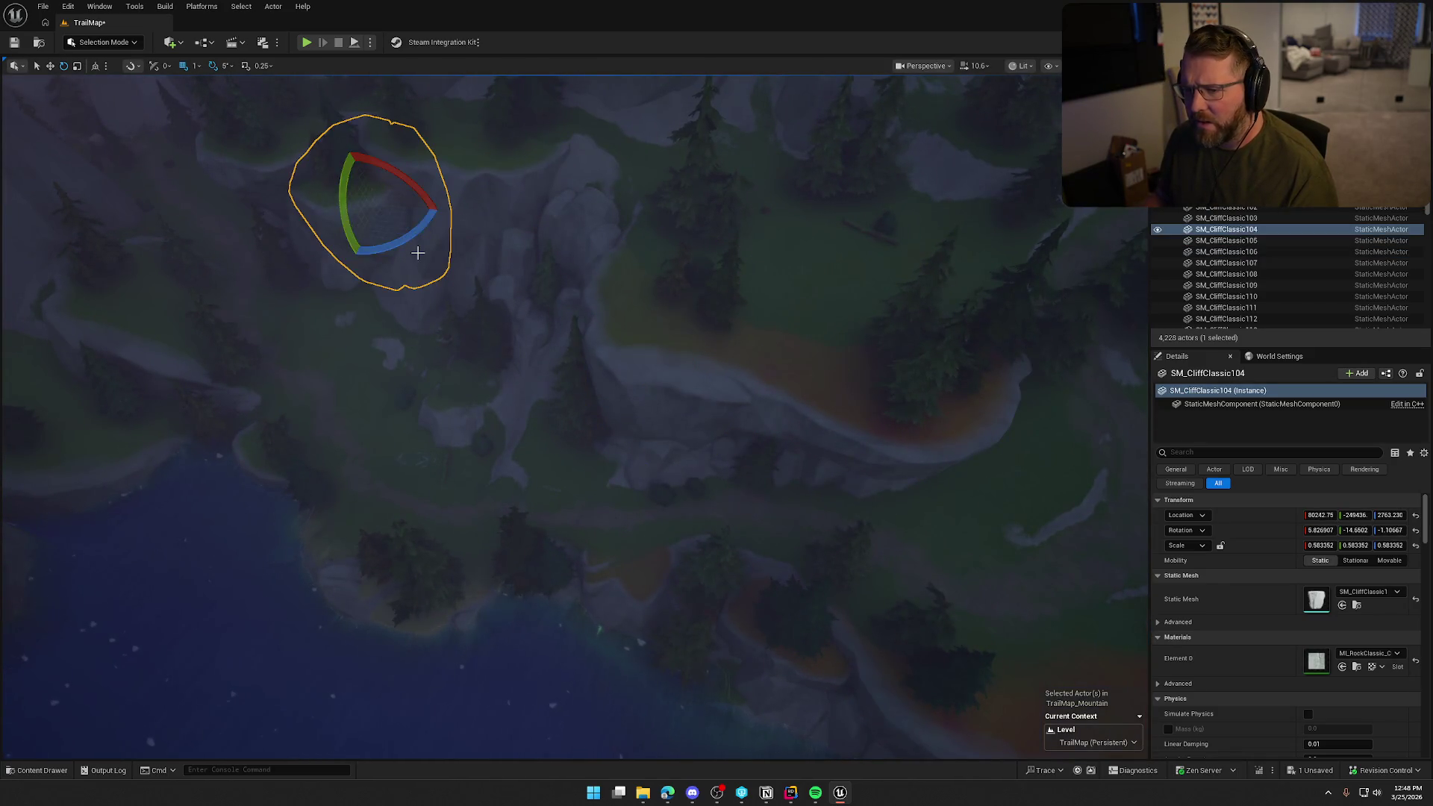
pyautogui.moveTo(390, 266)
pyautogui.mouseDown()
pyautogui.moveTo(321, 343)
pyautogui.moveTo(378, 380)
pyautogui.moveTo(939, 442)
pyautogui.moveTo(568, 444)
pyautogui.moveTo(700, 445)
pyautogui.moveTo(1022, 391)
pyautogui.moveTo(857, 294)
pyautogui.moveTo(576, 492)
pyautogui.mouseUp()
pyautogui.press('w')
# - Delete the stray duplicated cliff copy and clear the cliff selection
pyautogui.press('Delete')
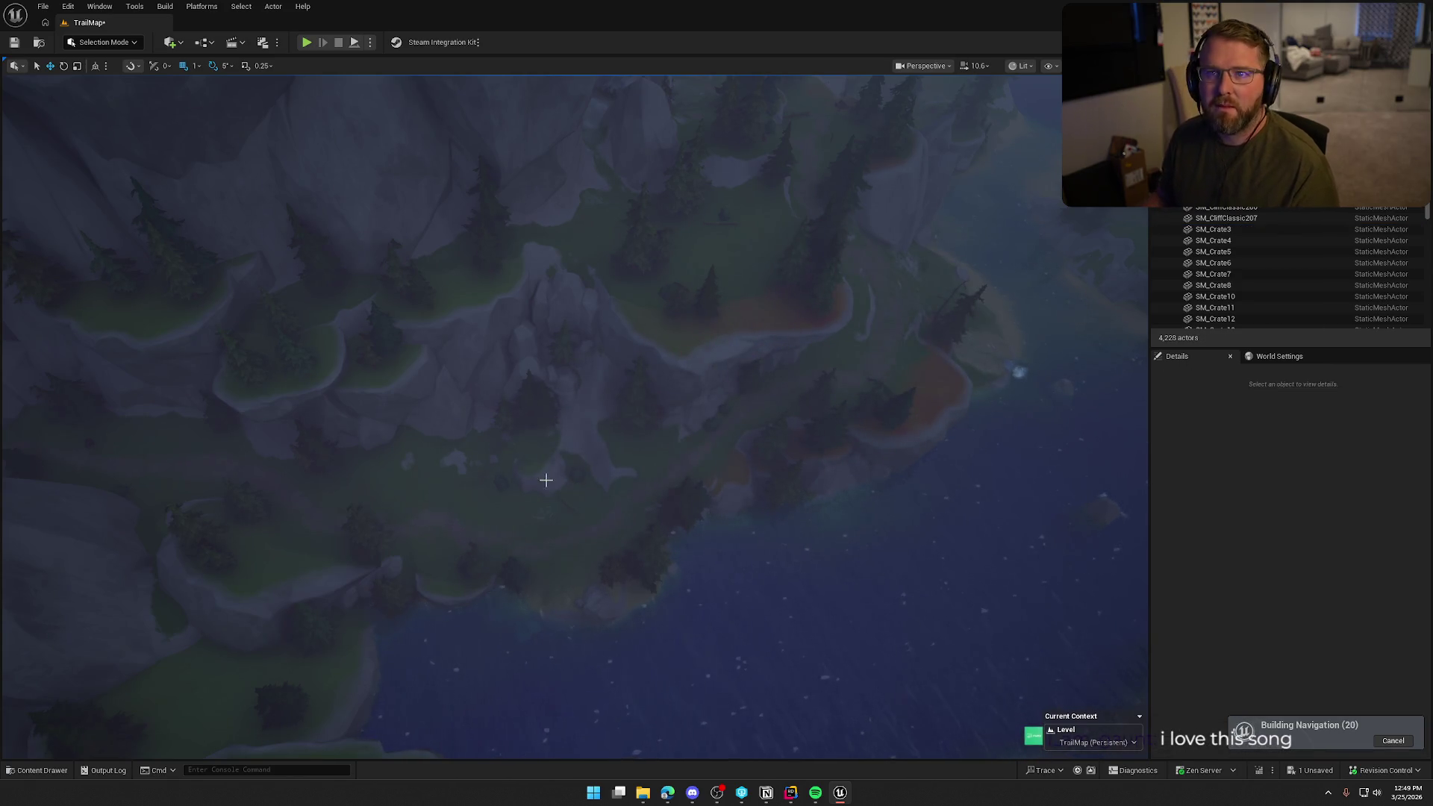
pyautogui.moveTo(679, 419)
pyautogui.mouseDown()
pyautogui.moveTo(608, 367)
pyautogui.moveTo(850, 440)
pyautogui.moveTo(806, 458)
pyautogui.moveTo(806, 679)
pyautogui.mouseUp()
pyautogui.click(850, 440)
pyautogui.press('Escape')
# - Fly the viewport back over the fort village and switch to Notion
pyautogui.moveTo(812, 444); pyautogui.dragTo(748, 439)
pyautogui.scroll(-3, 811, 445)
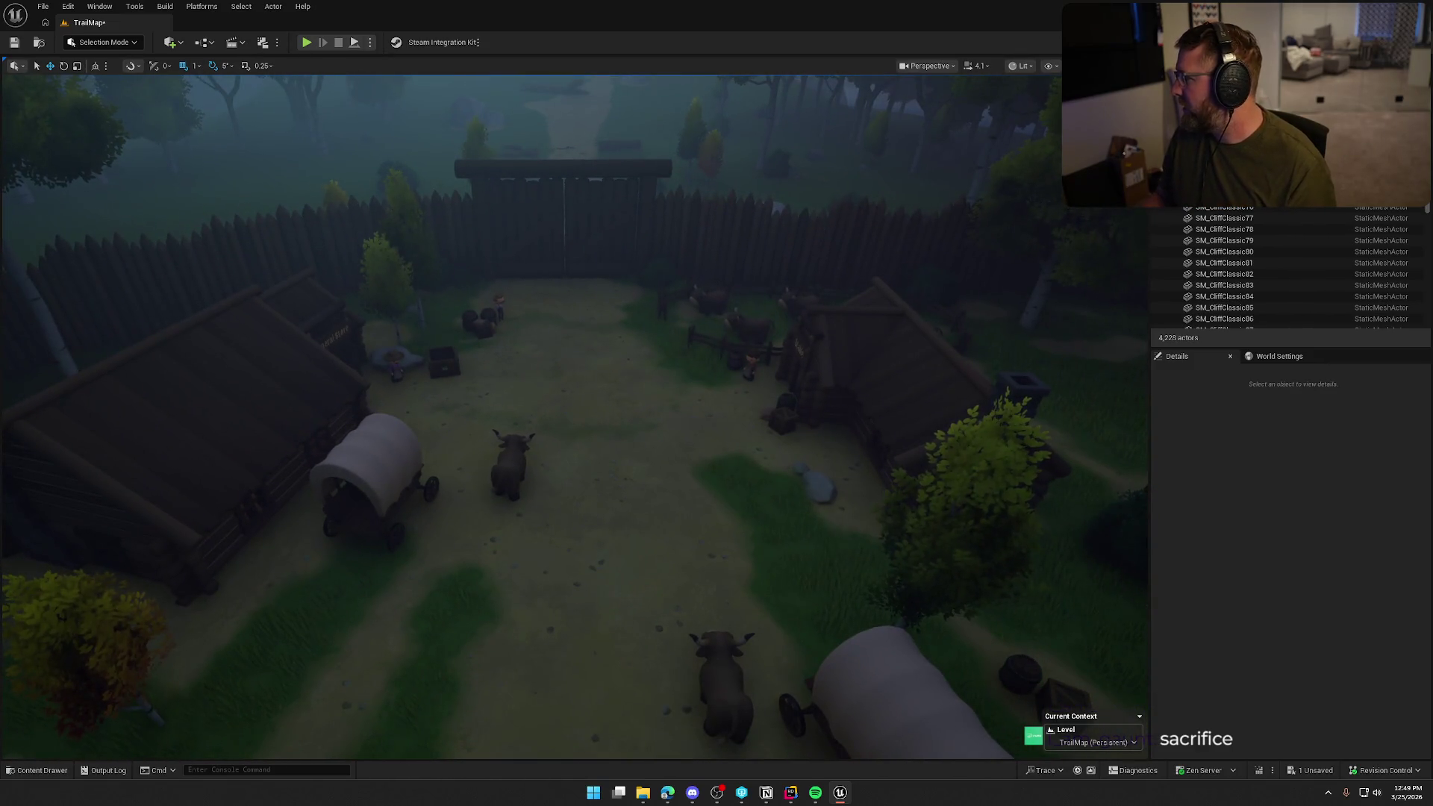
pyautogui.hotkey('alt', 'Tab')
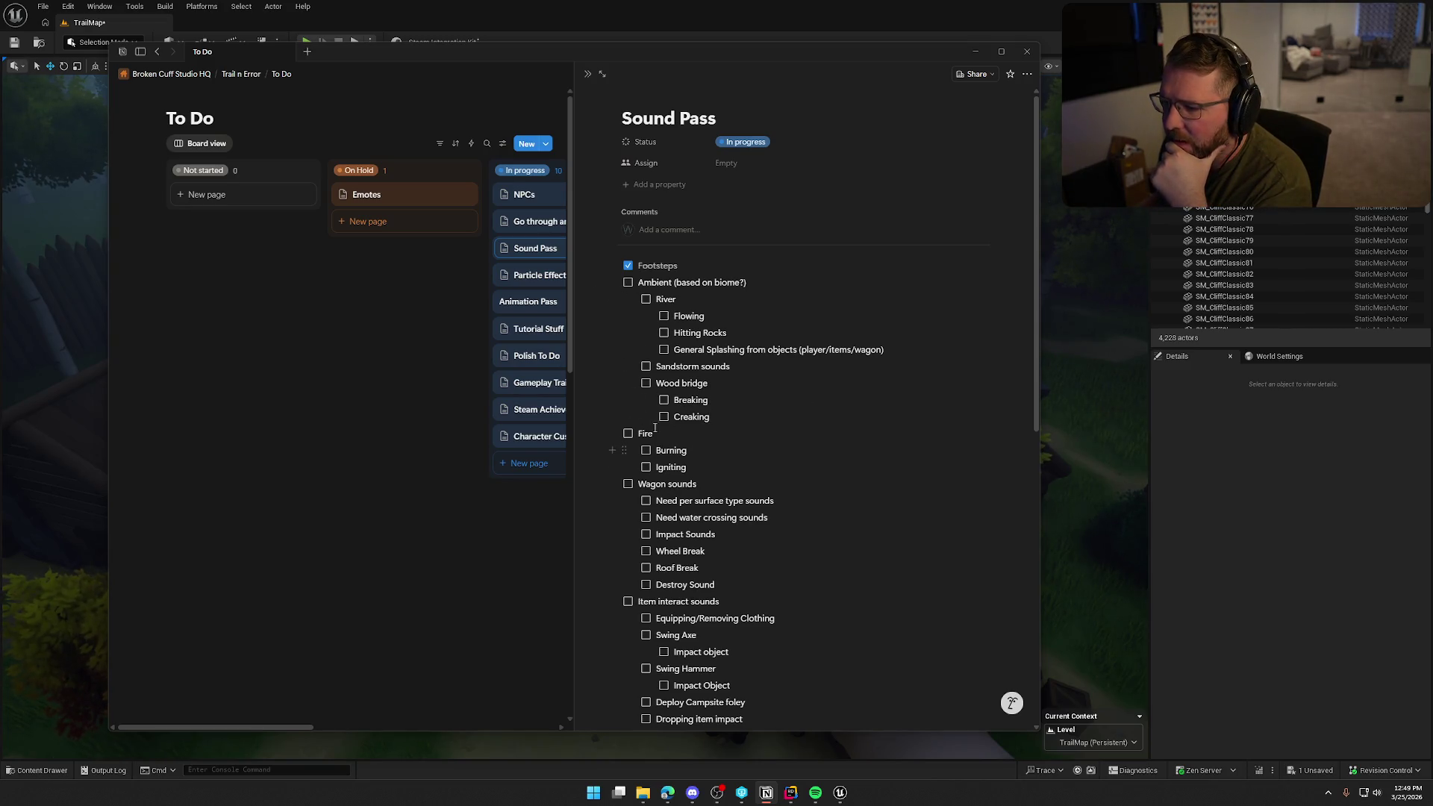
# - Nest the Fire block and its sub-items under Wood bridge
pyautogui.moveTo(608, 433); pyautogui.dragTo(627, 434)
pyautogui.press('Tab')
pyautogui.press('Return')
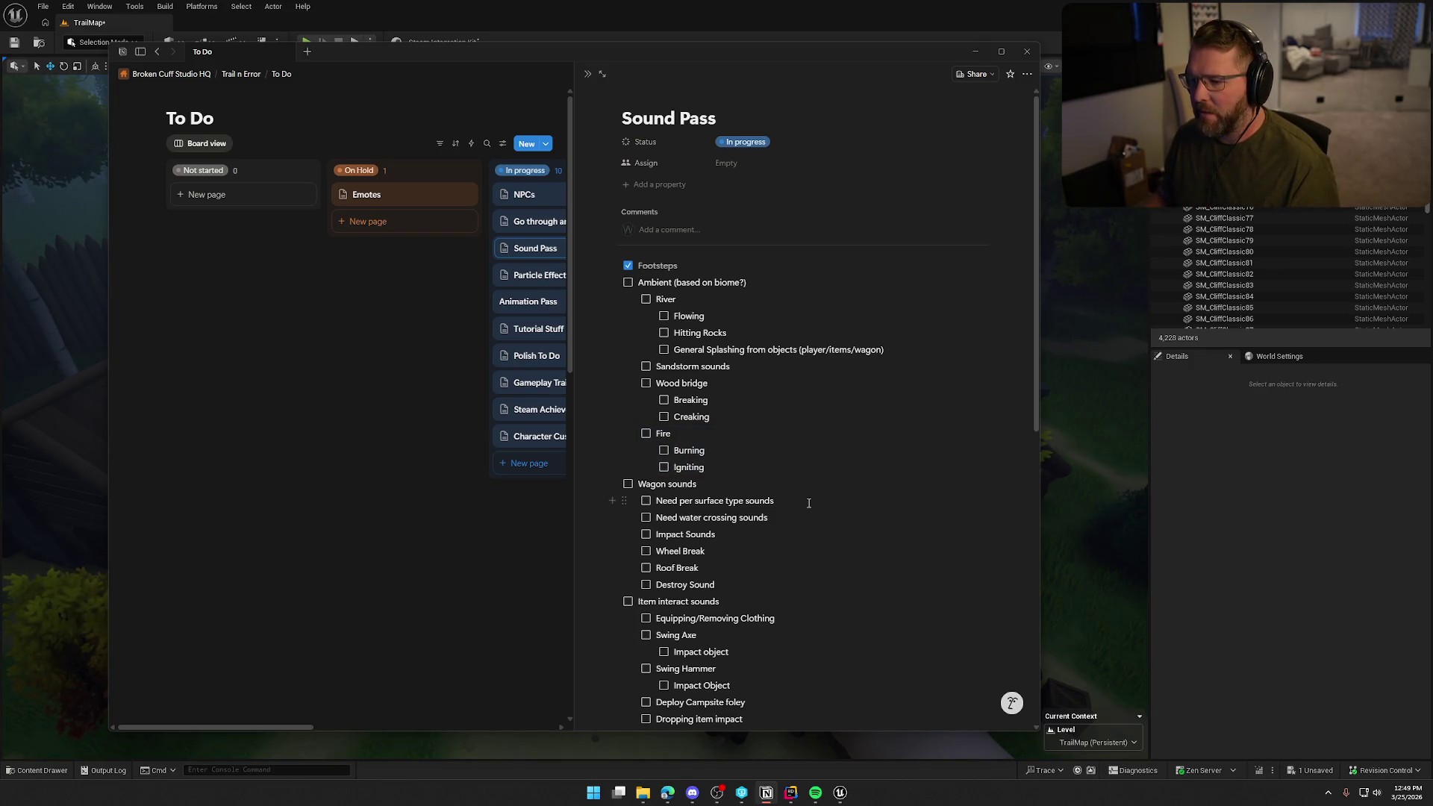
pyautogui.scroll(-3, 808, 503)
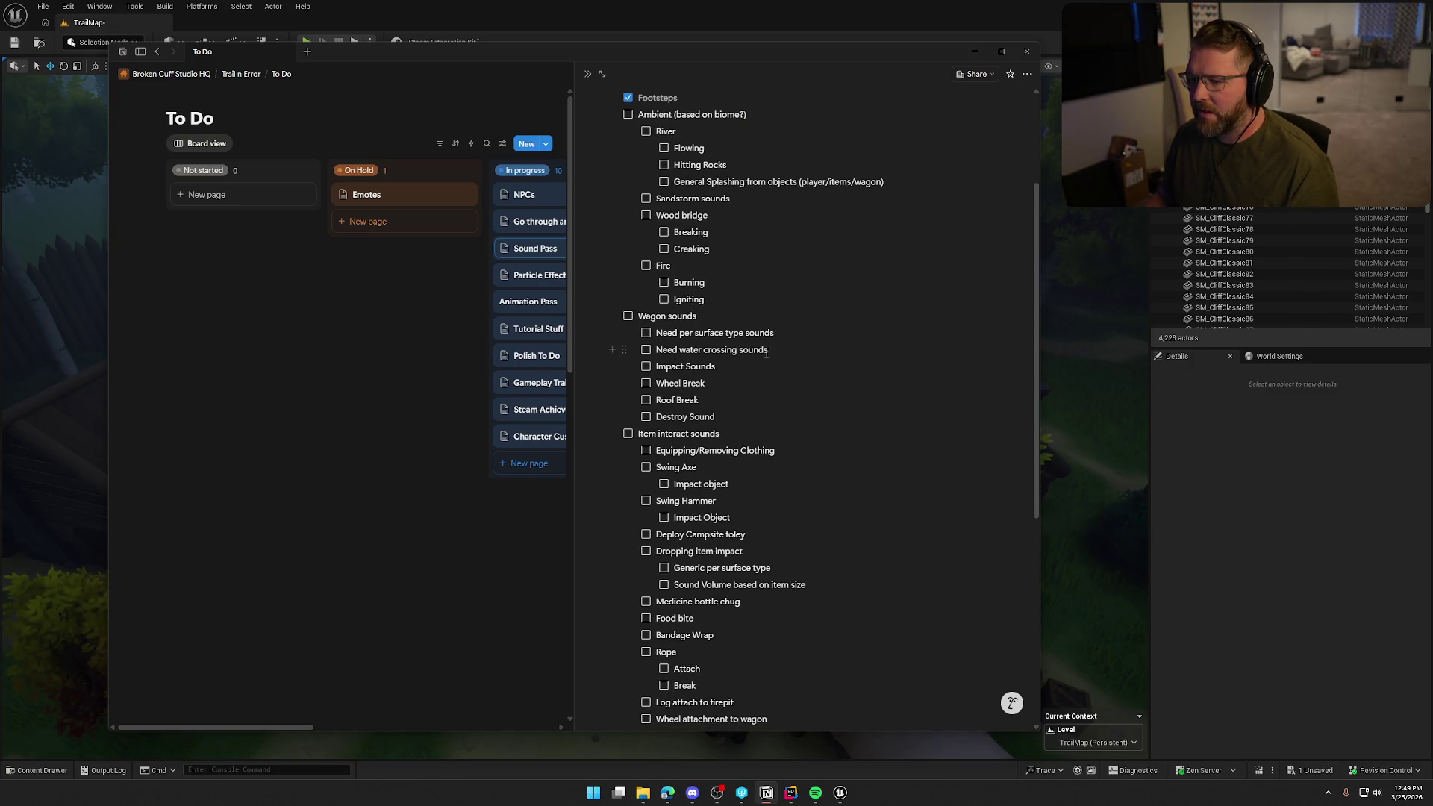
pyautogui.scroll(2, 698, 373)
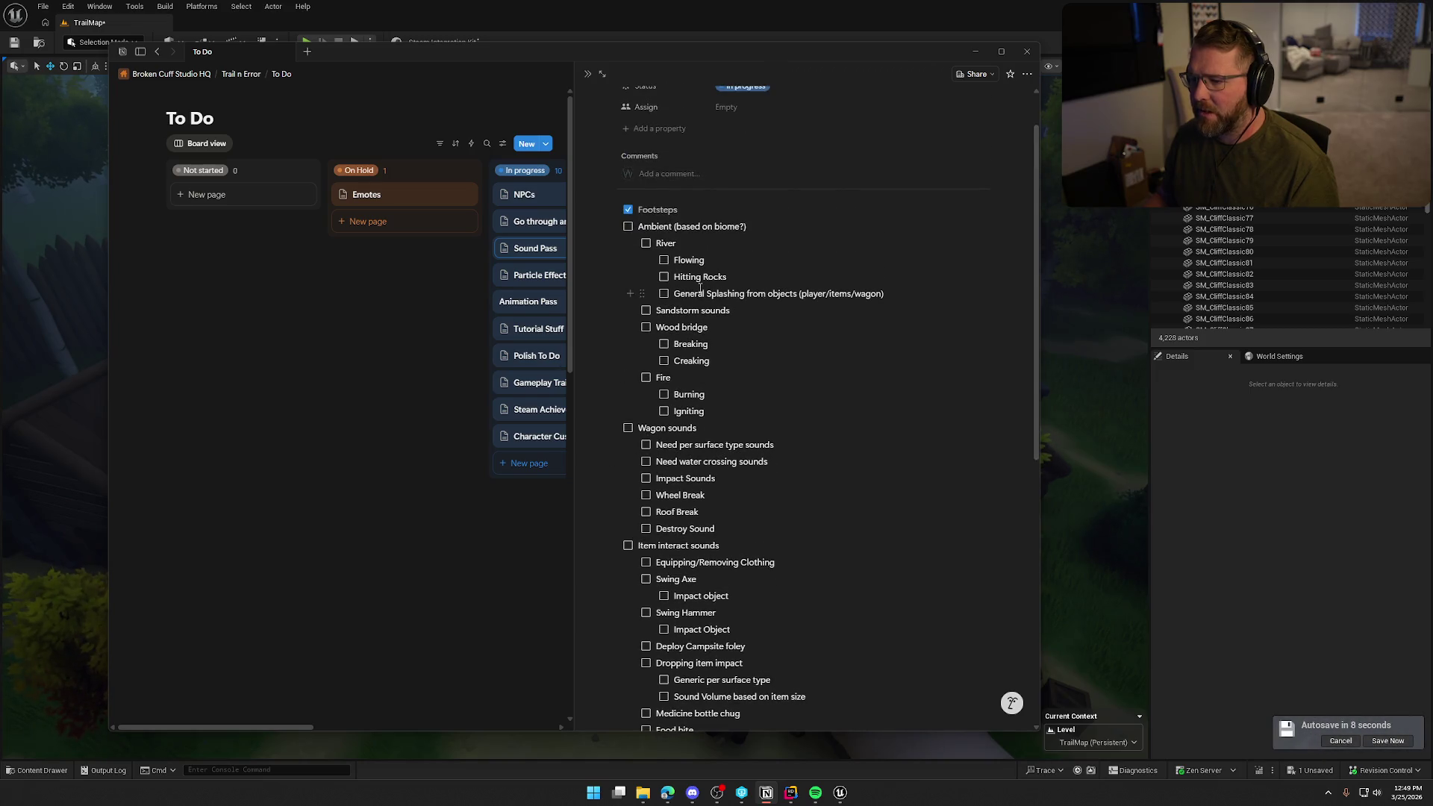
# - Delete 'Need water crossing sounds' and start '(wheels)' after the per-surface item
pyautogui.rightClick(892, 461)
pyautogui.click(875, 589)
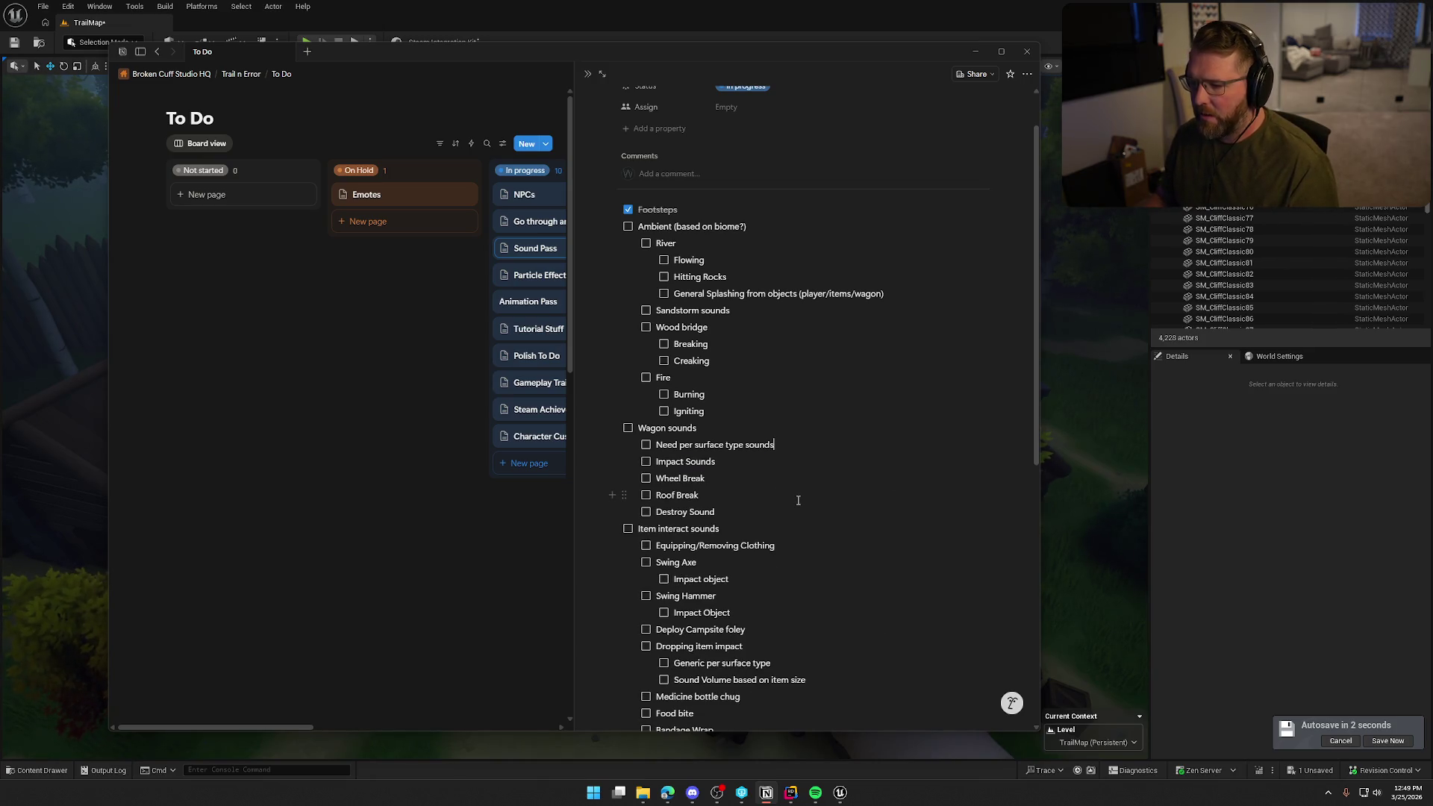
pyautogui.write(' (whe')
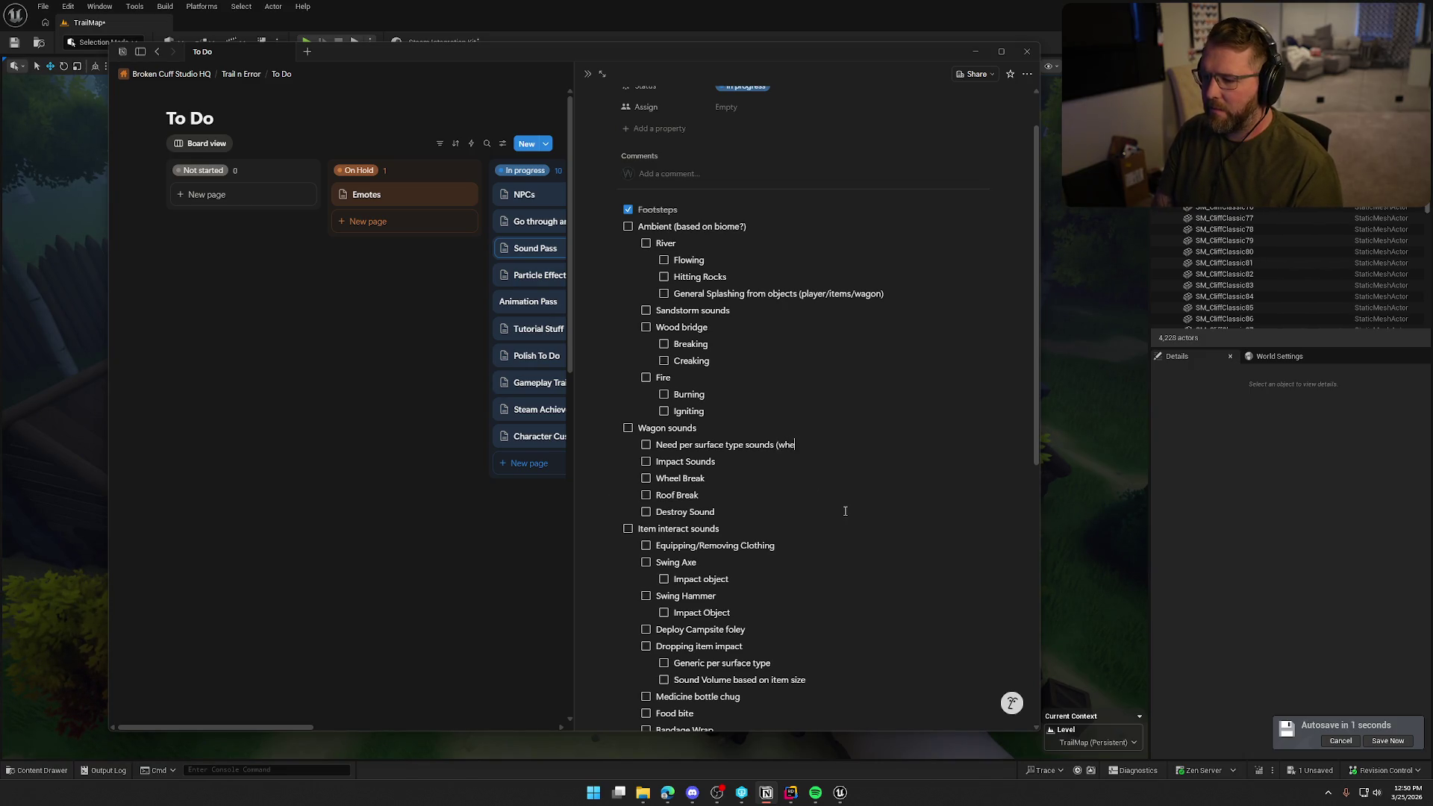
pyautogui.write(')')
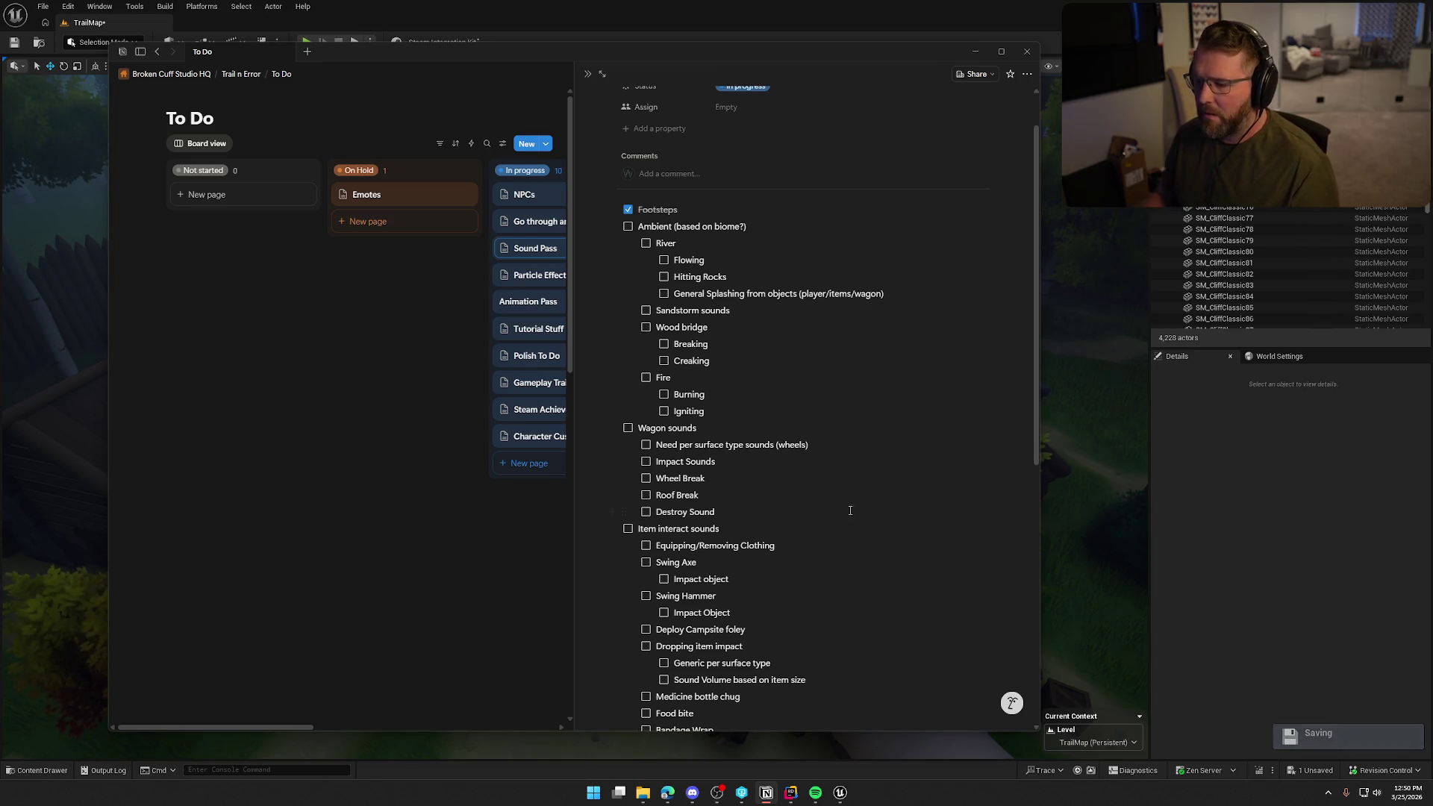
# - Add indented to-do items under UI sounds, starting with Hover
pyautogui.scroll(-7, 864, 582)
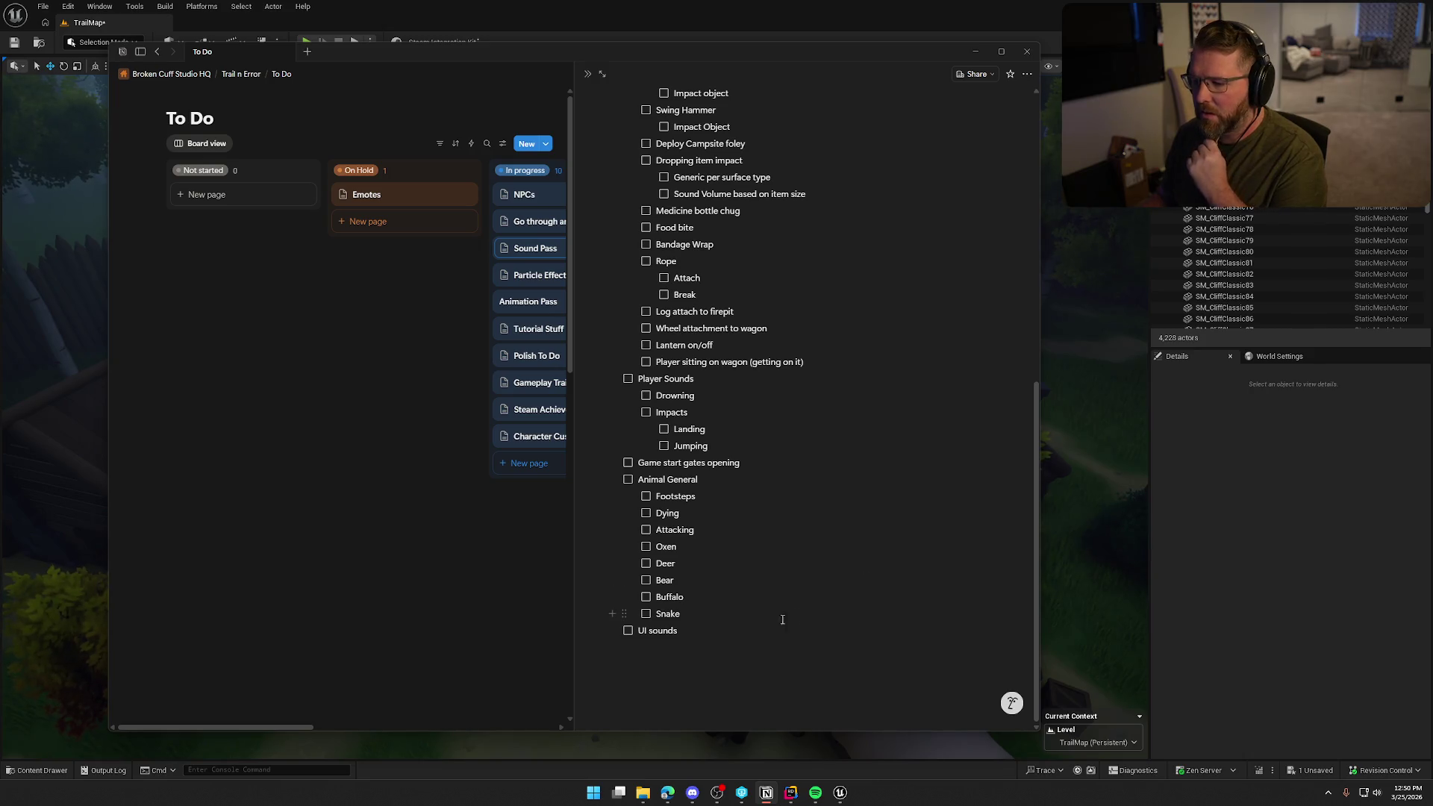
pyautogui.click(732, 674)
pyautogui.click(702, 636)
pyautogui.press('Return')
pyautogui.press('Tab')
pyautogui.write('Ho')
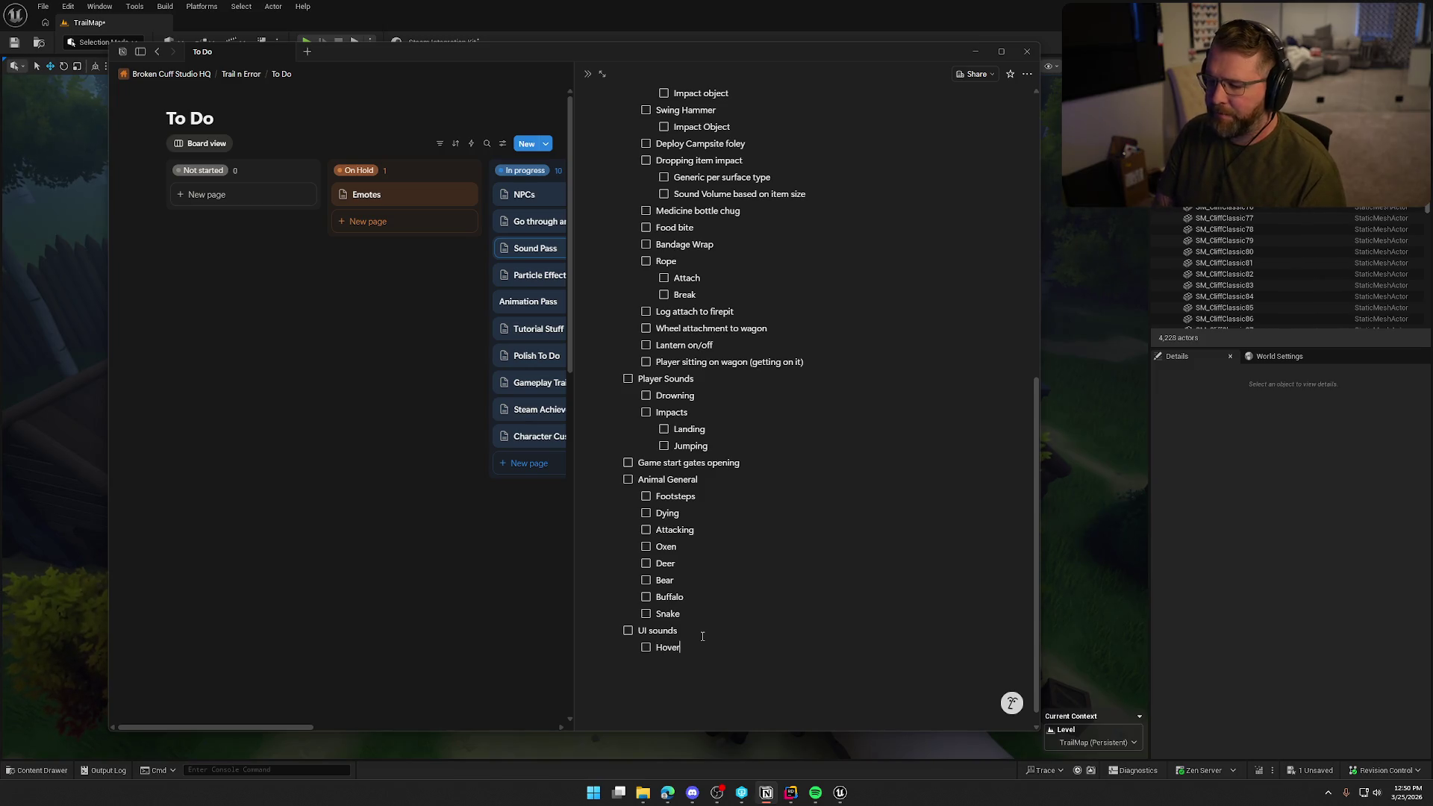
pyautogui.write('Click')
pyautogui.press('Return')
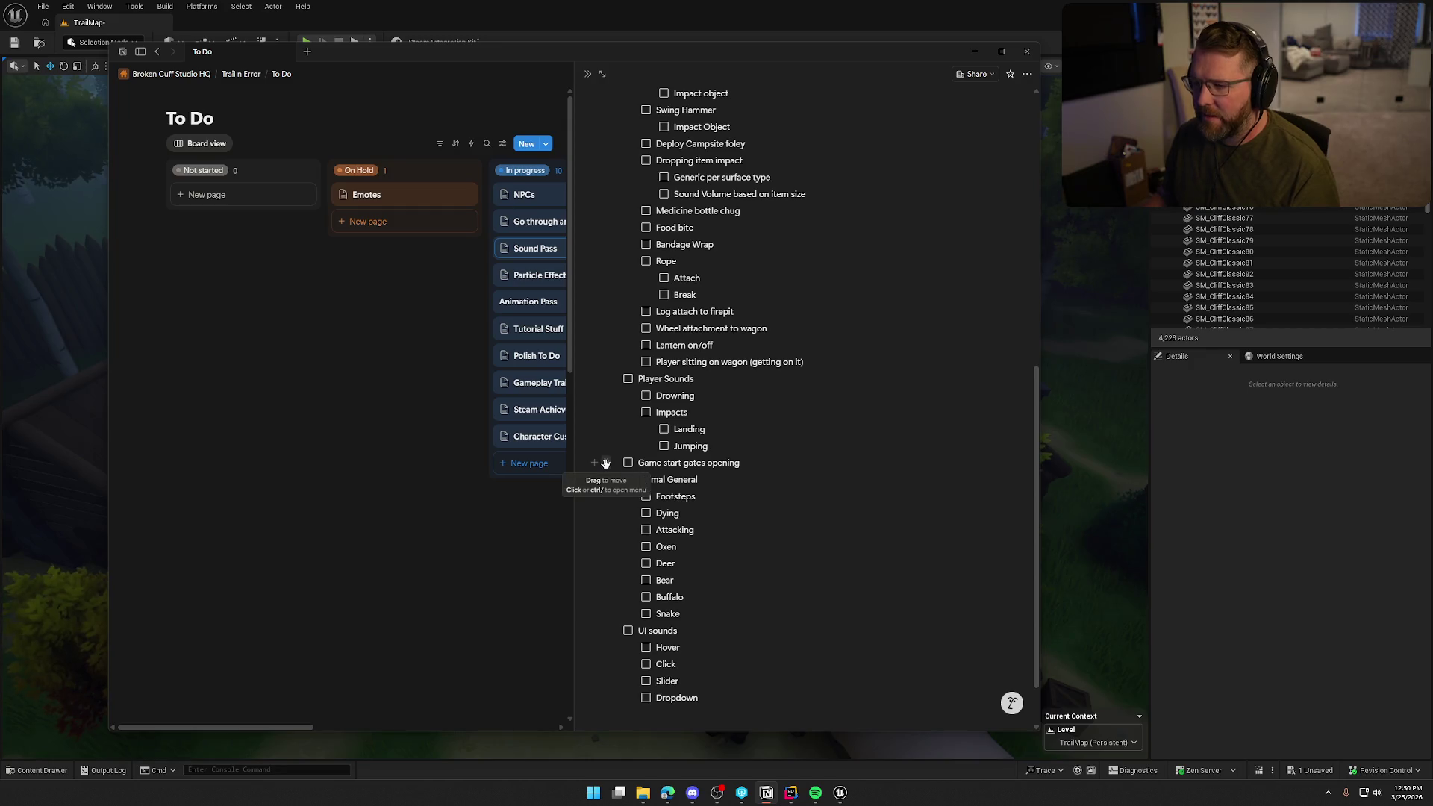
# - Move 'Game start gates opening' below Igniting at Fire's level
pyautogui.scroll(3, 605, 463)
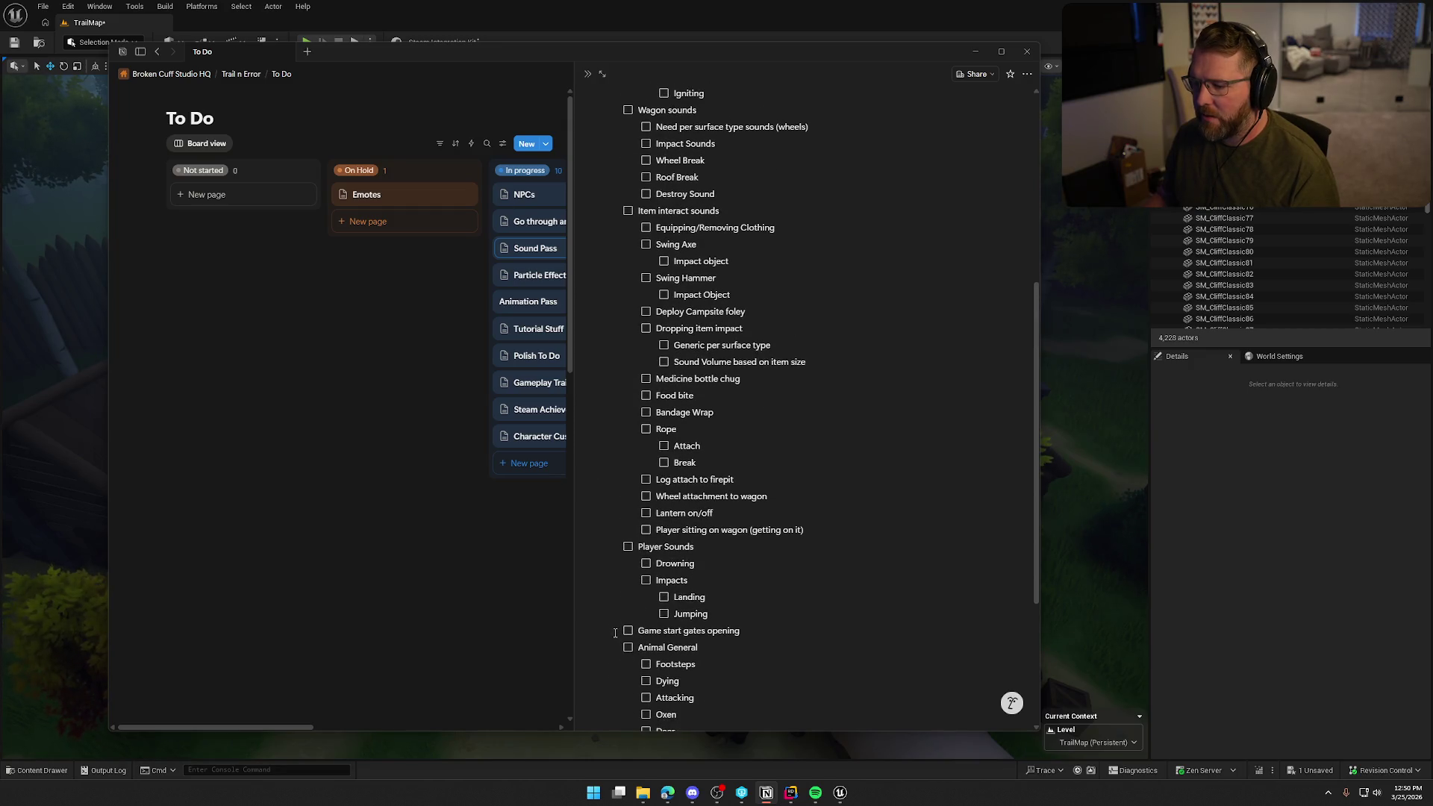
pyautogui.moveTo(605, 631)
pyautogui.mouseDown()
pyautogui.moveTo(614, 128)
pyautogui.moveTo(598, 409)
pyautogui.moveTo(676, 449)
pyautogui.mouseUp()
pyautogui.click(663, 450)
pyautogui.hotkey('ctrl', 'z')
pyautogui.hotkey('ctrl', 'z')
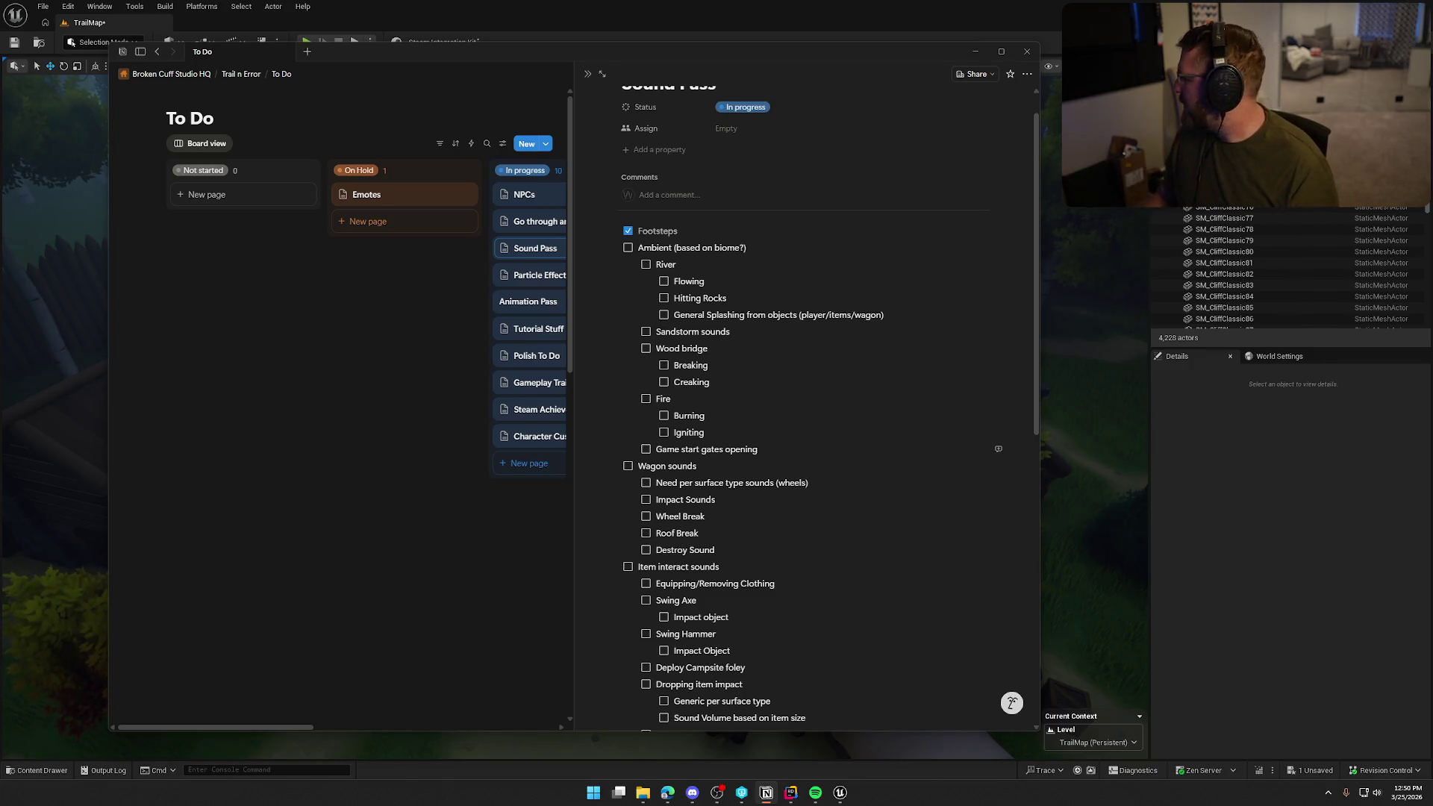
# - Close the Sound Pass preview, open Particle Effect Pass, and return to Unreal
pyautogui.scroll(1, 573, 218)
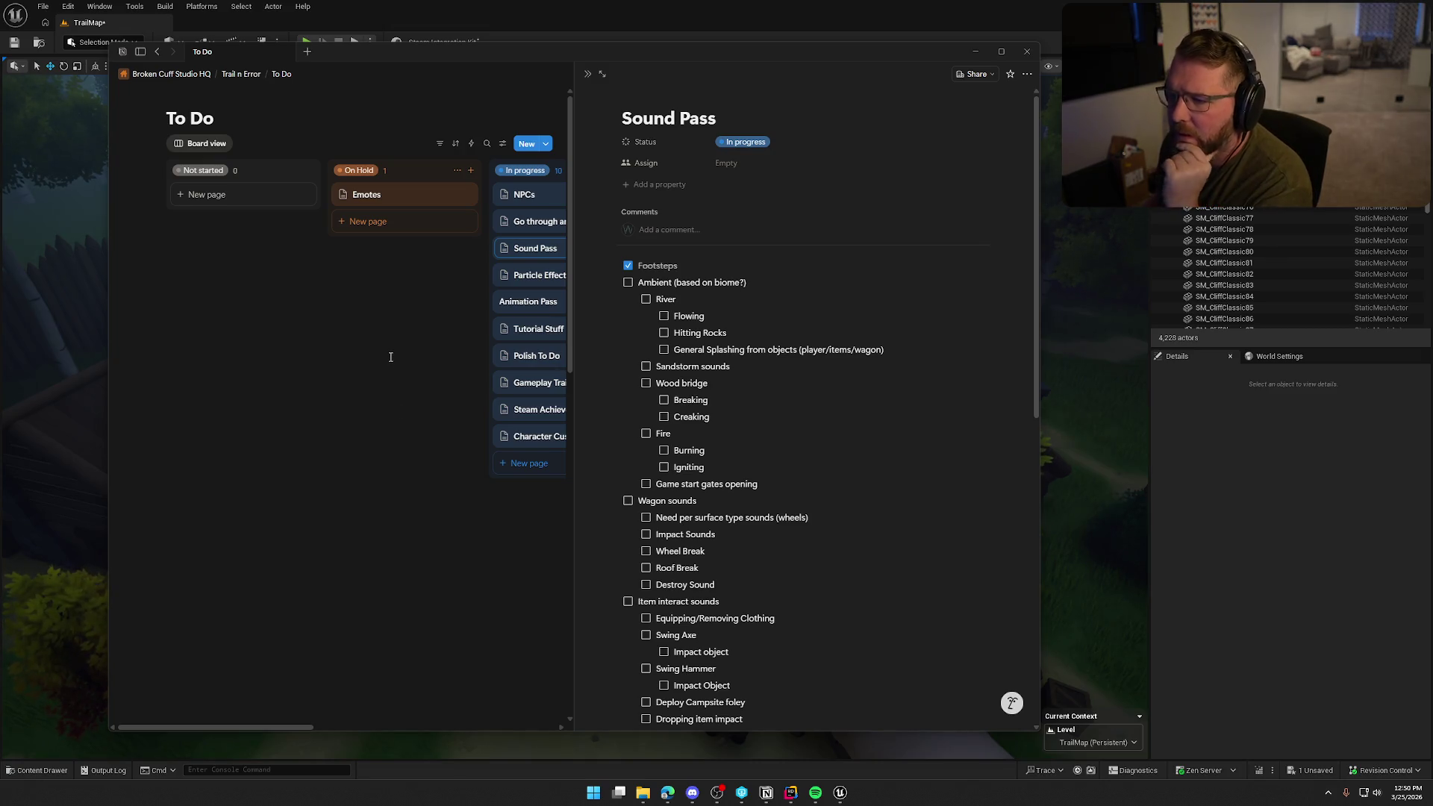
pyautogui.press('Escape')
pyautogui.press('Down')
pyautogui.press('Return')
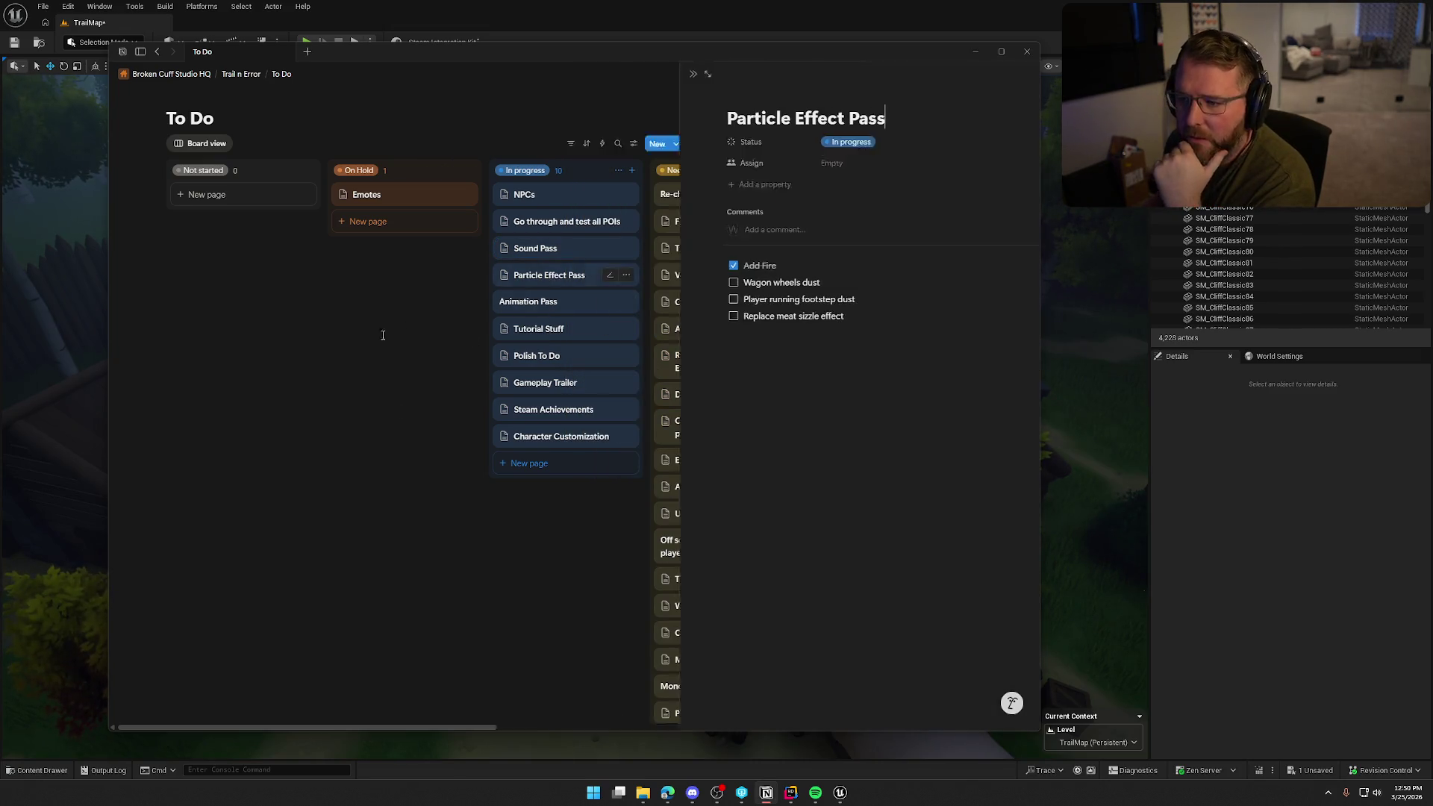
pyautogui.hotkey('alt', 'Tab')
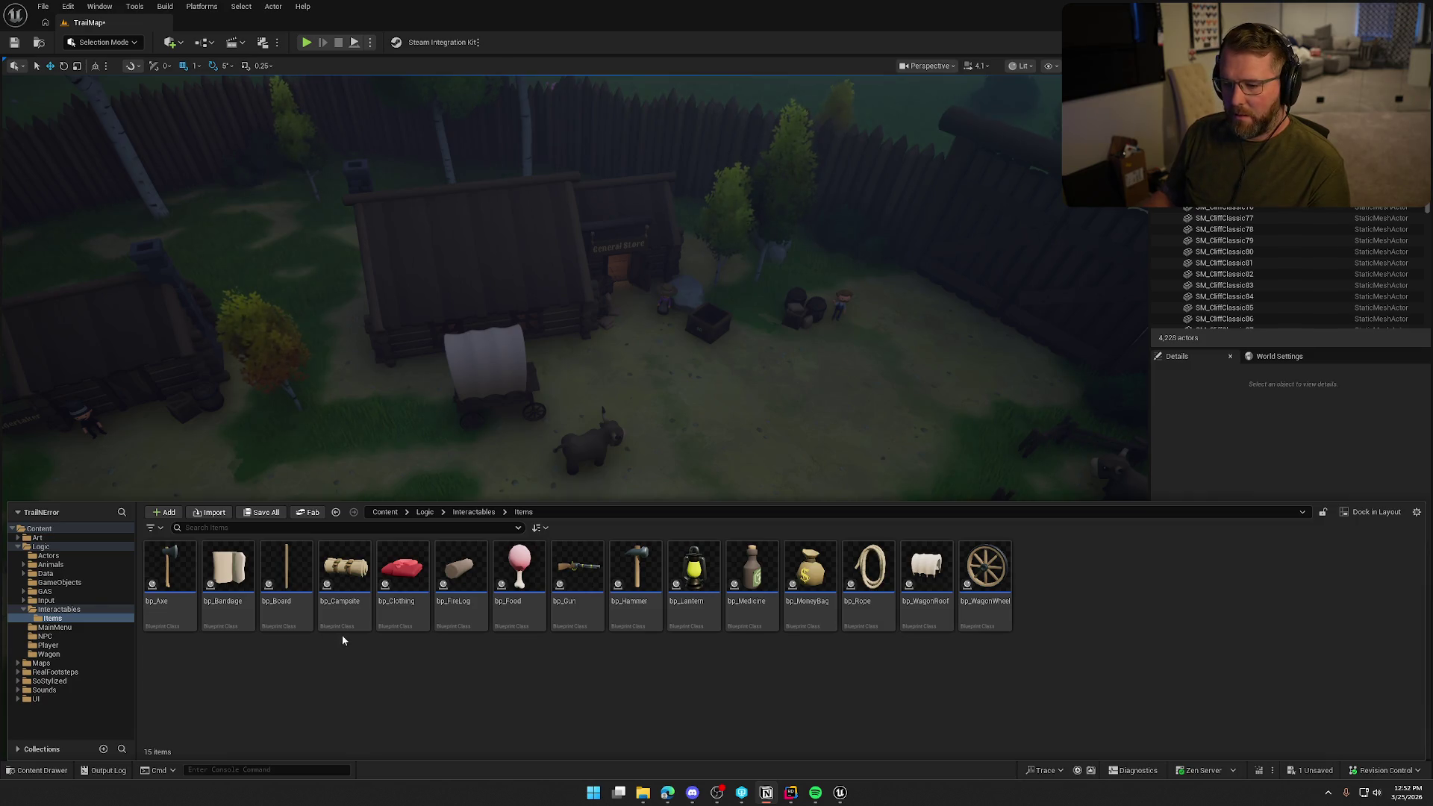
# - Open Logic/Interactables to list its Items subfolder, bp_CampingTent, bp_WagonDriver and other blueprints
pyautogui.moveTo(389, 624)
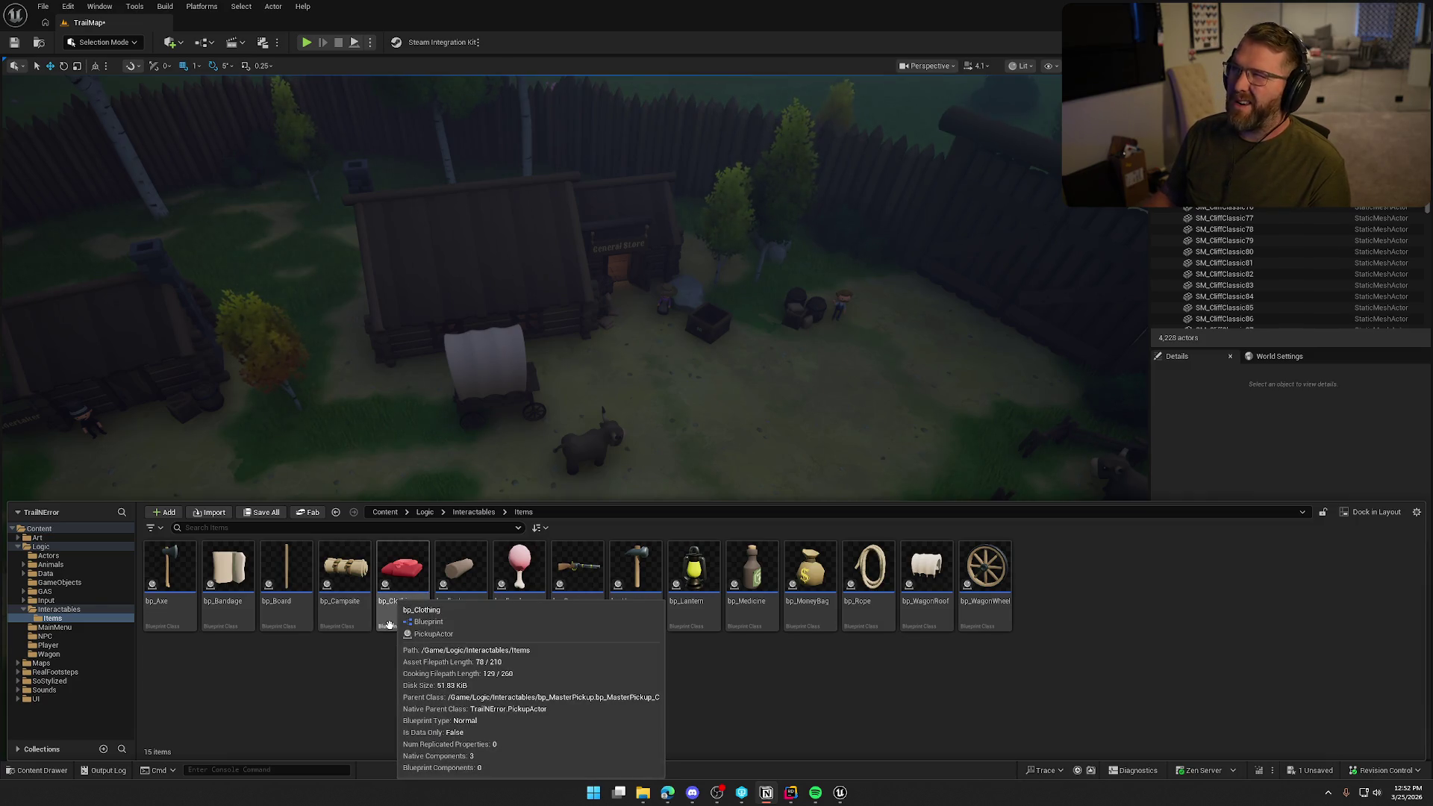
pyautogui.moveTo(458, 607)
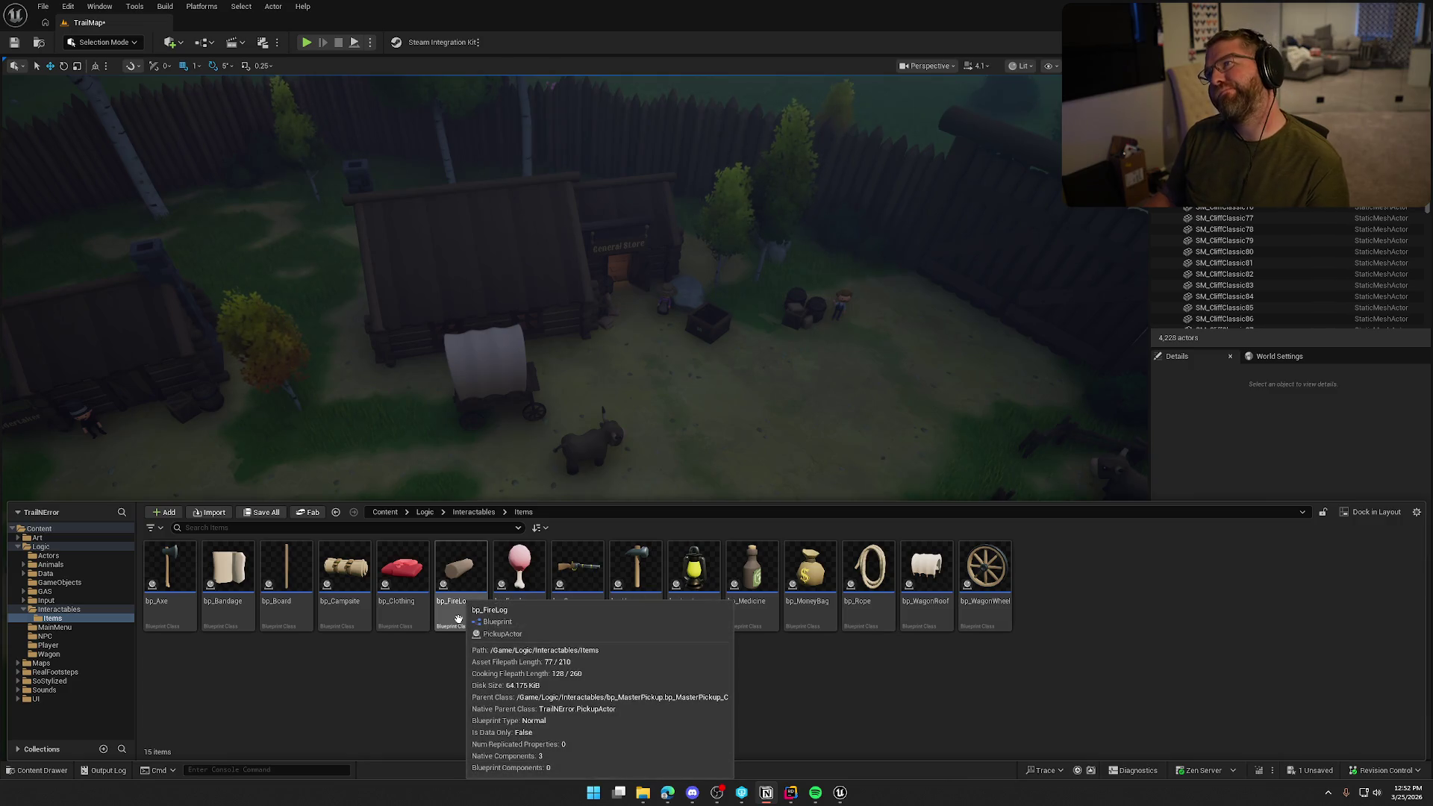
pyautogui.moveTo(528, 614)
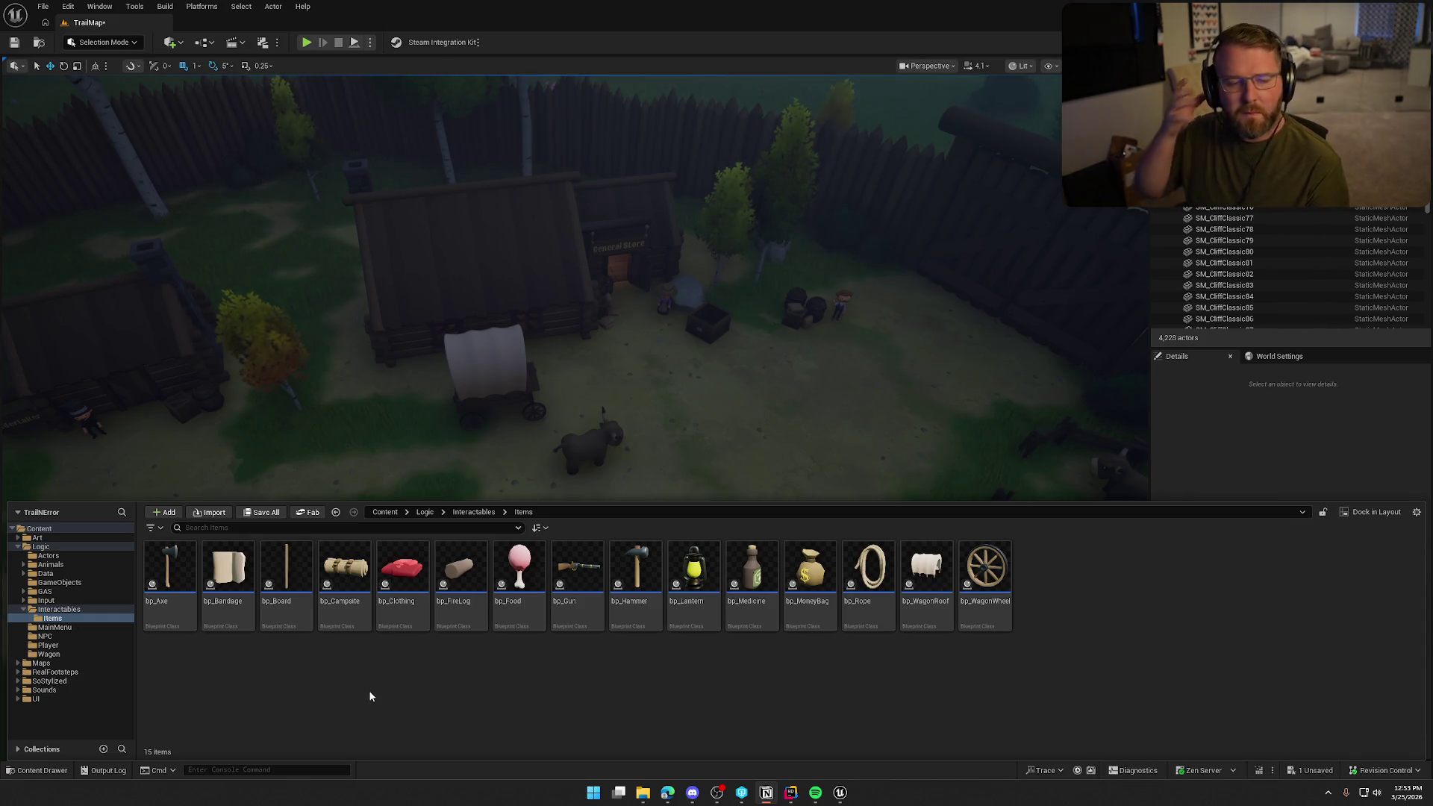
pyautogui.click(59, 609)
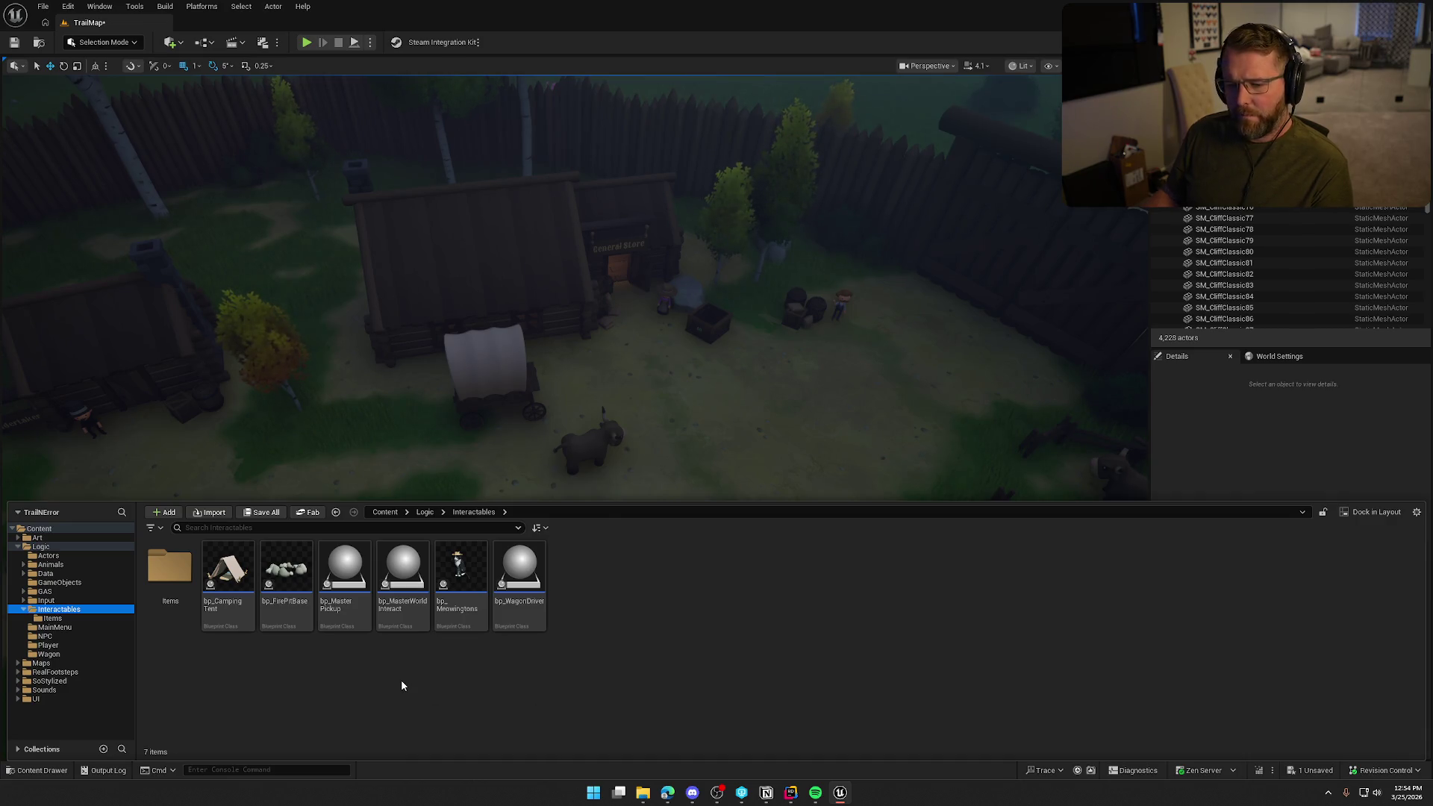
# - Collapse Interactables and open Logic/Animals to list bp_AI_Bear through bp_RideableAnimalMaster
pyautogui.click(24, 610)
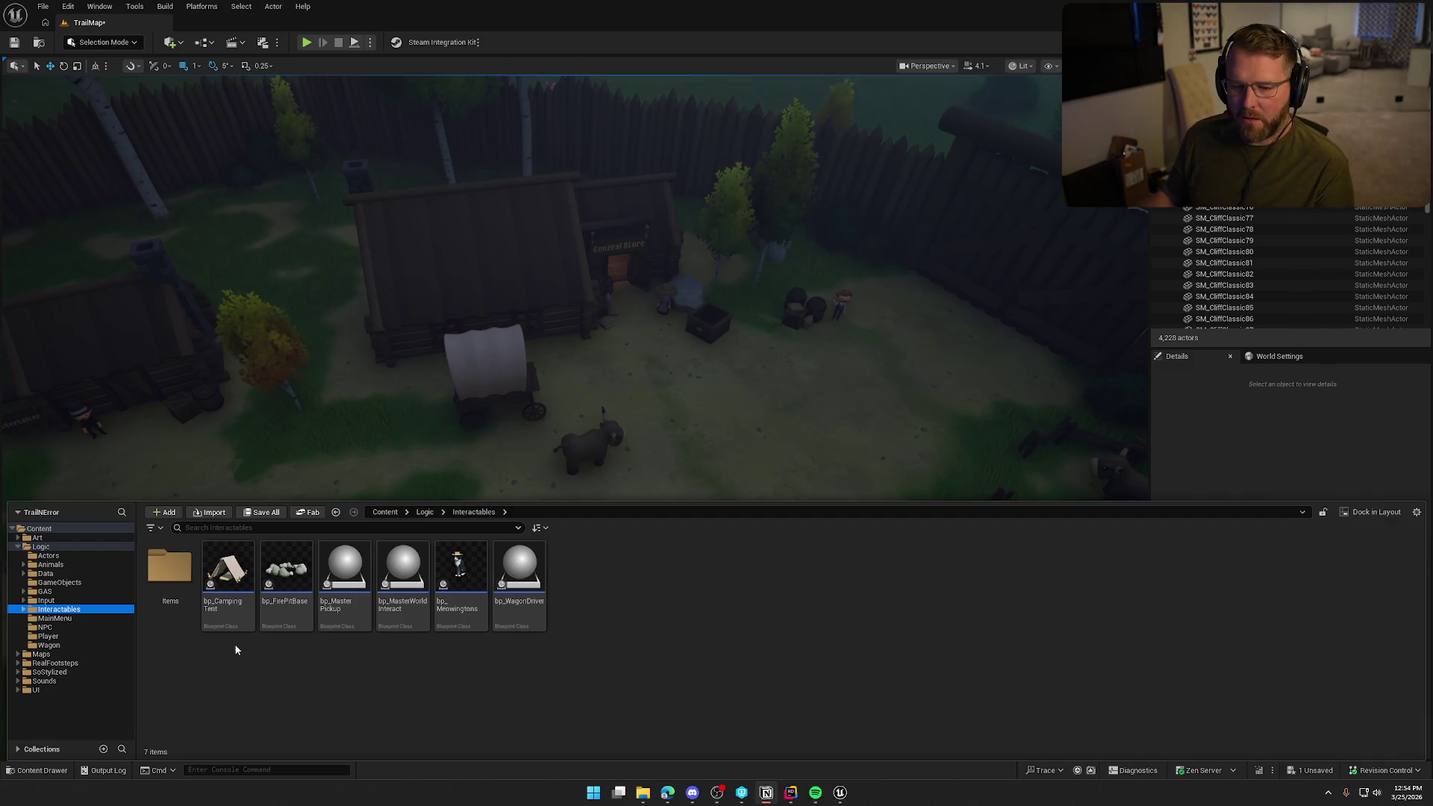
pyautogui.click(48, 565)
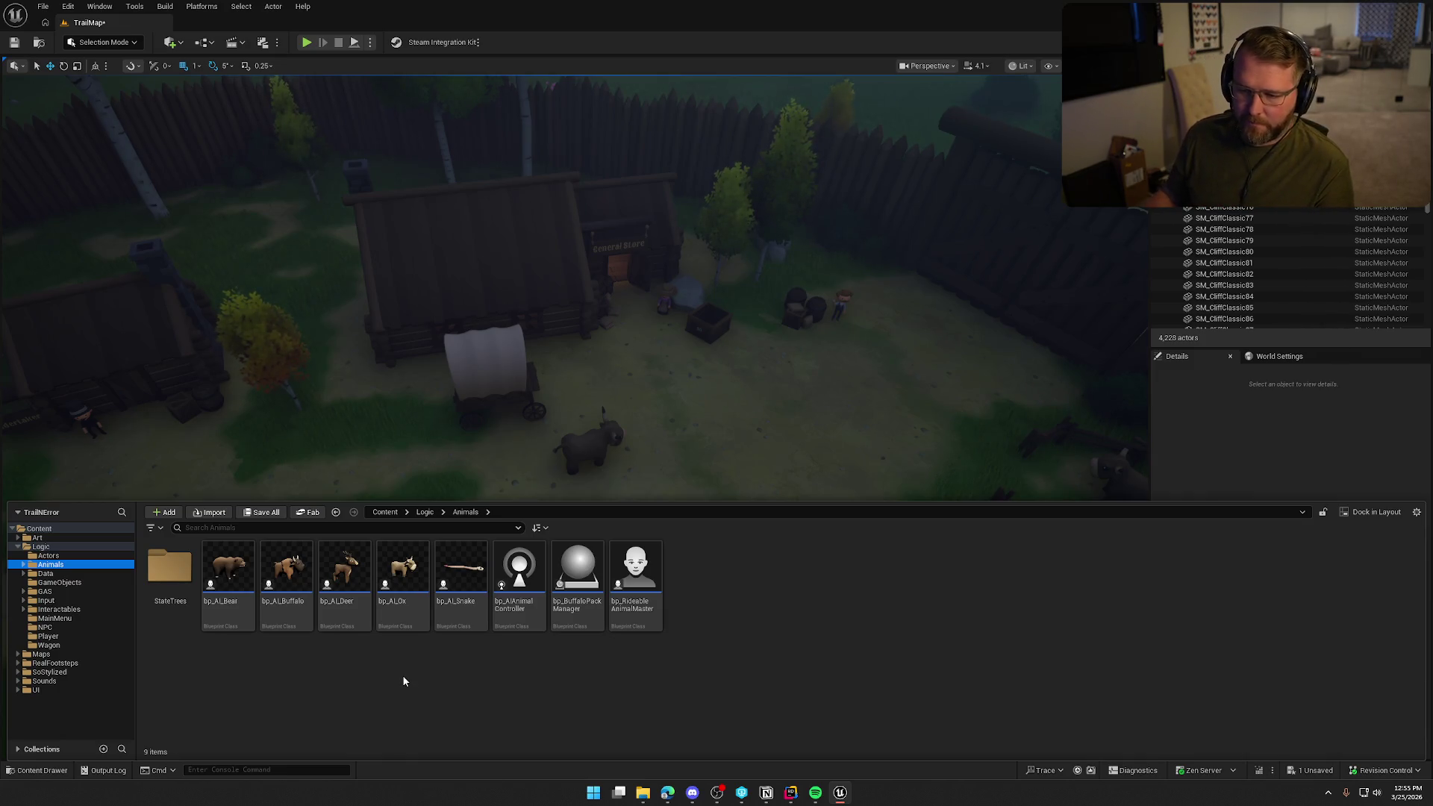
# - Browse Data and Actors, collapse Logic, and open Art's 11 subfolders from Anims to Wagon
pyautogui.click(56, 574)
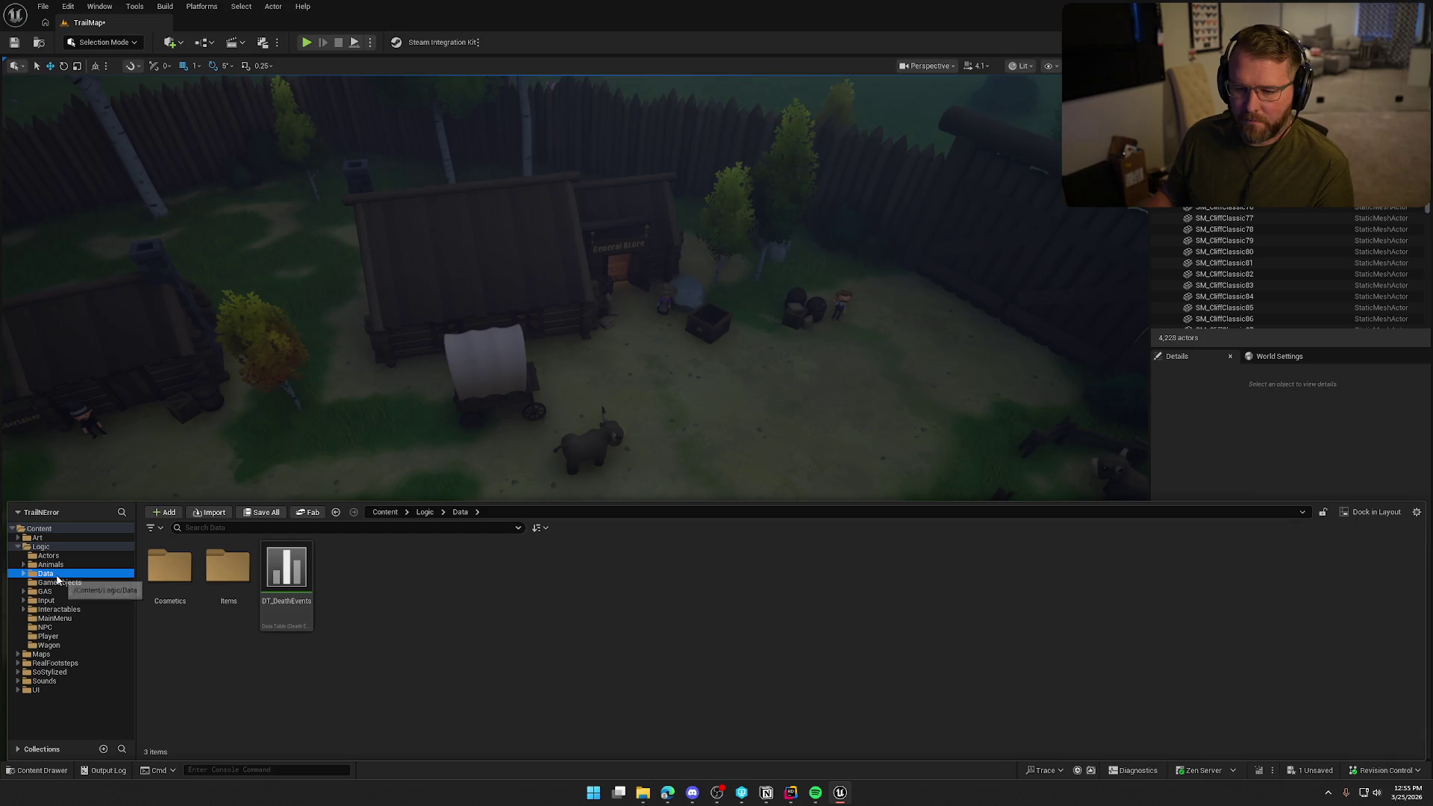
pyautogui.click(48, 555)
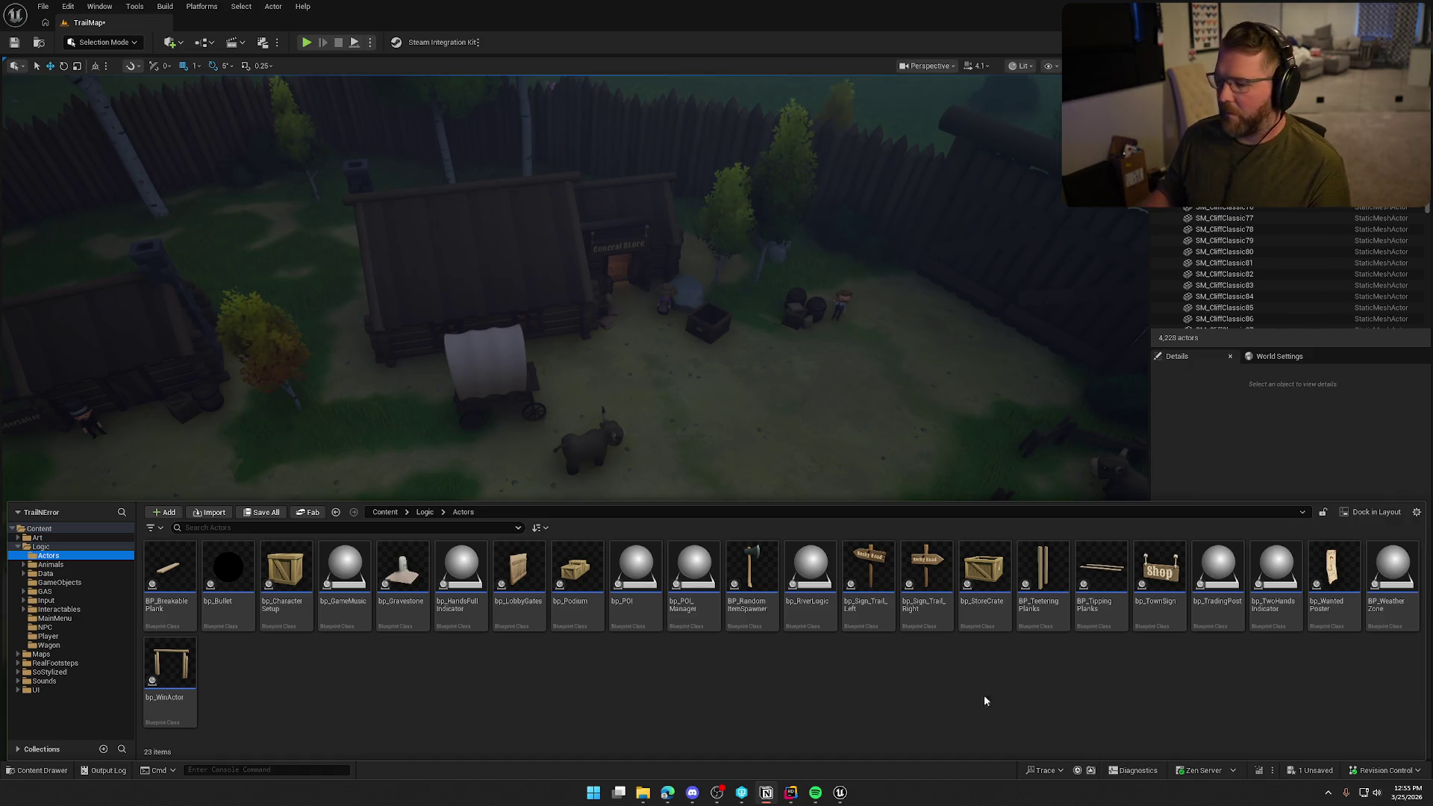
pyautogui.click(506, 682)
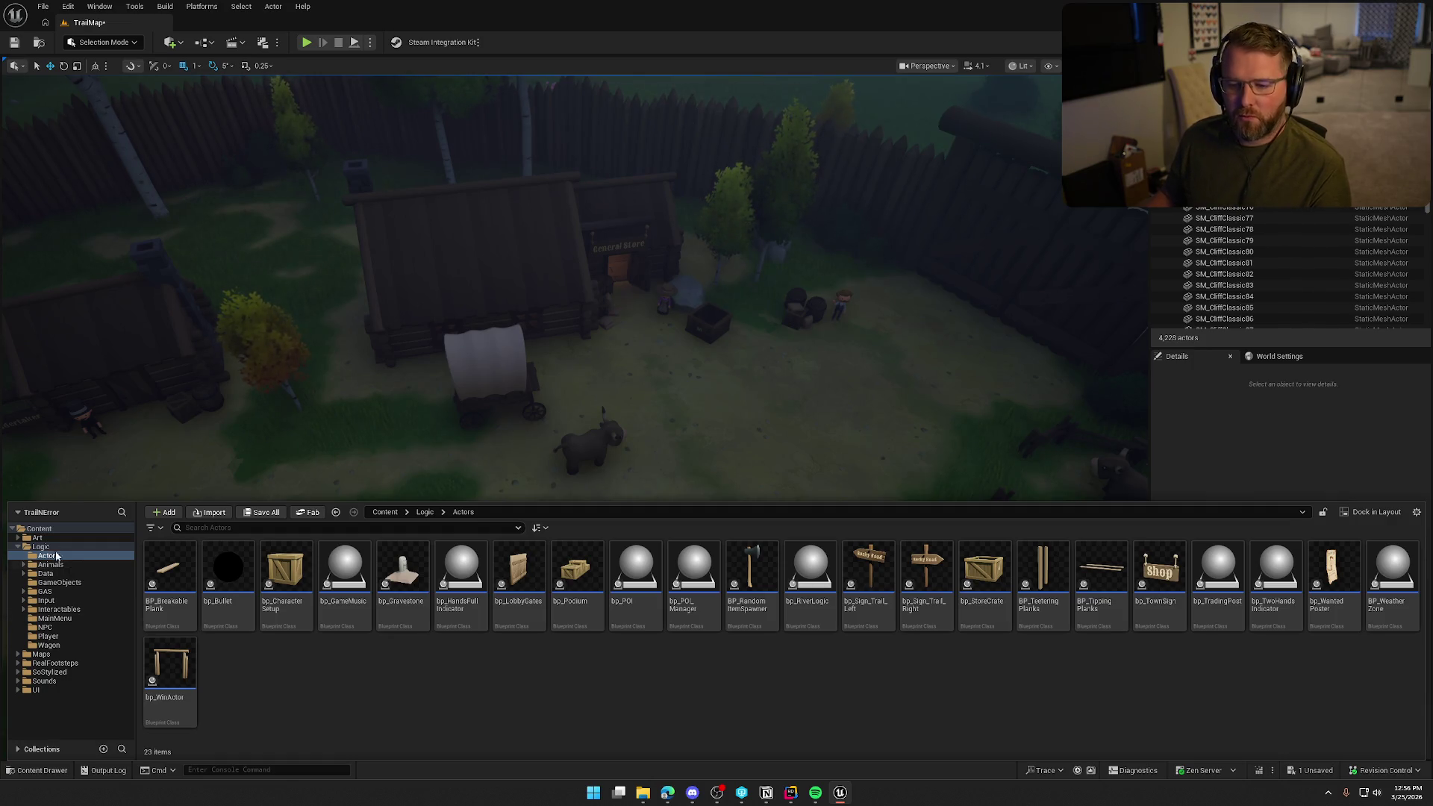
pyautogui.click(18, 547)
pyautogui.click(38, 537)
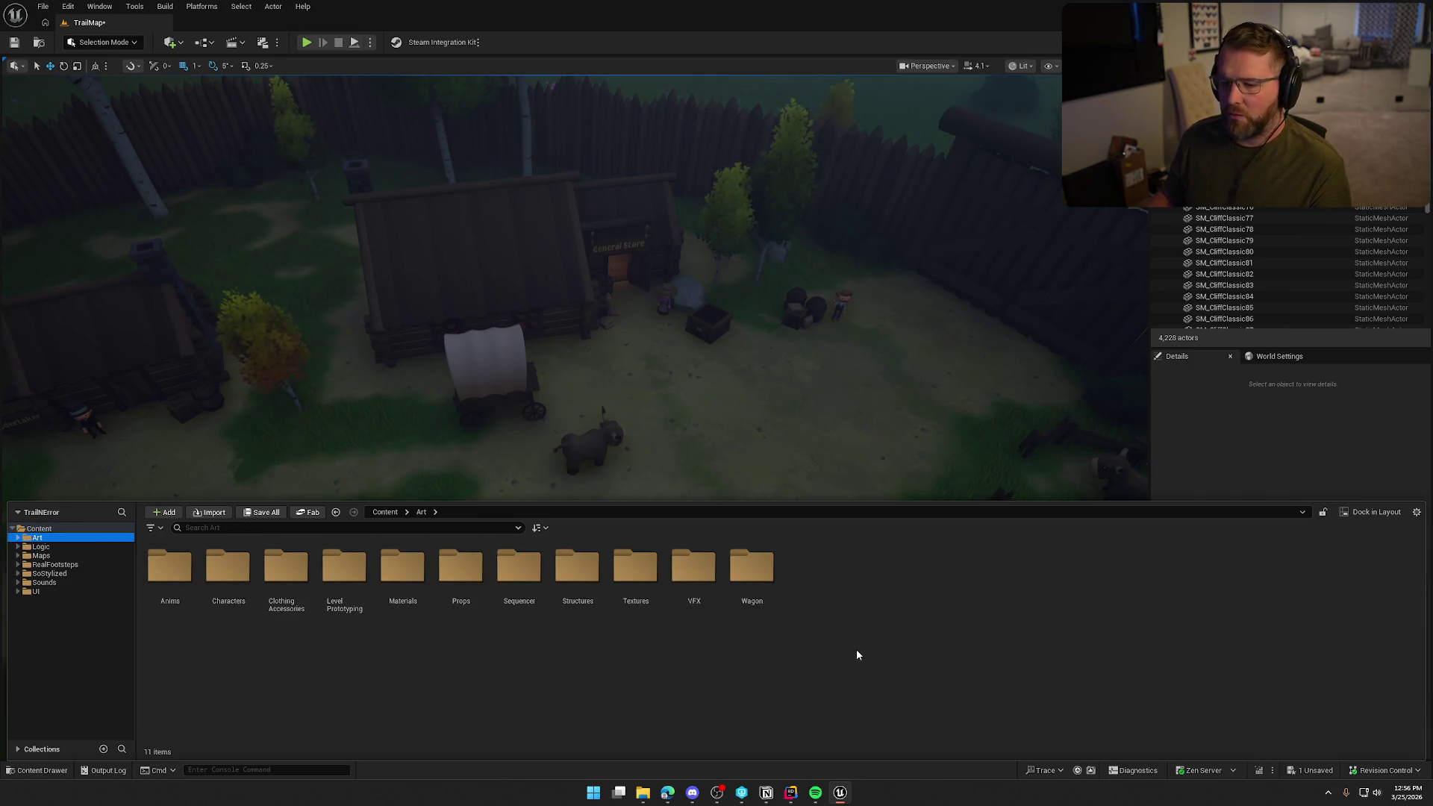
# - Hide the Content Drawer with Ctrl+Space to reveal the fort gate
pyautogui.hotkey('ctrl', 'space')
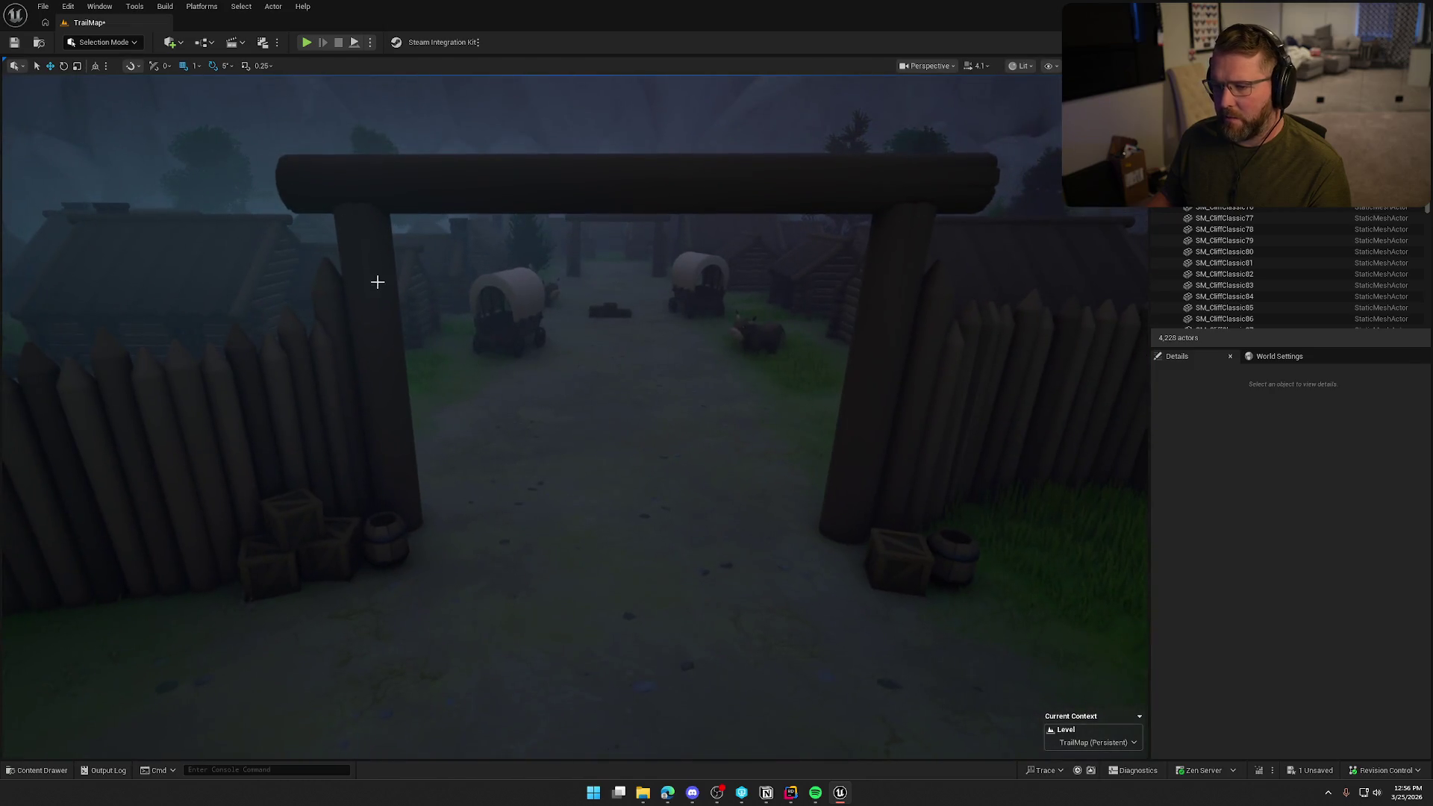
# - Select the gate frame and adjacent fence to locate their structure assets in the Content Drawer
pyautogui.click(377, 282)
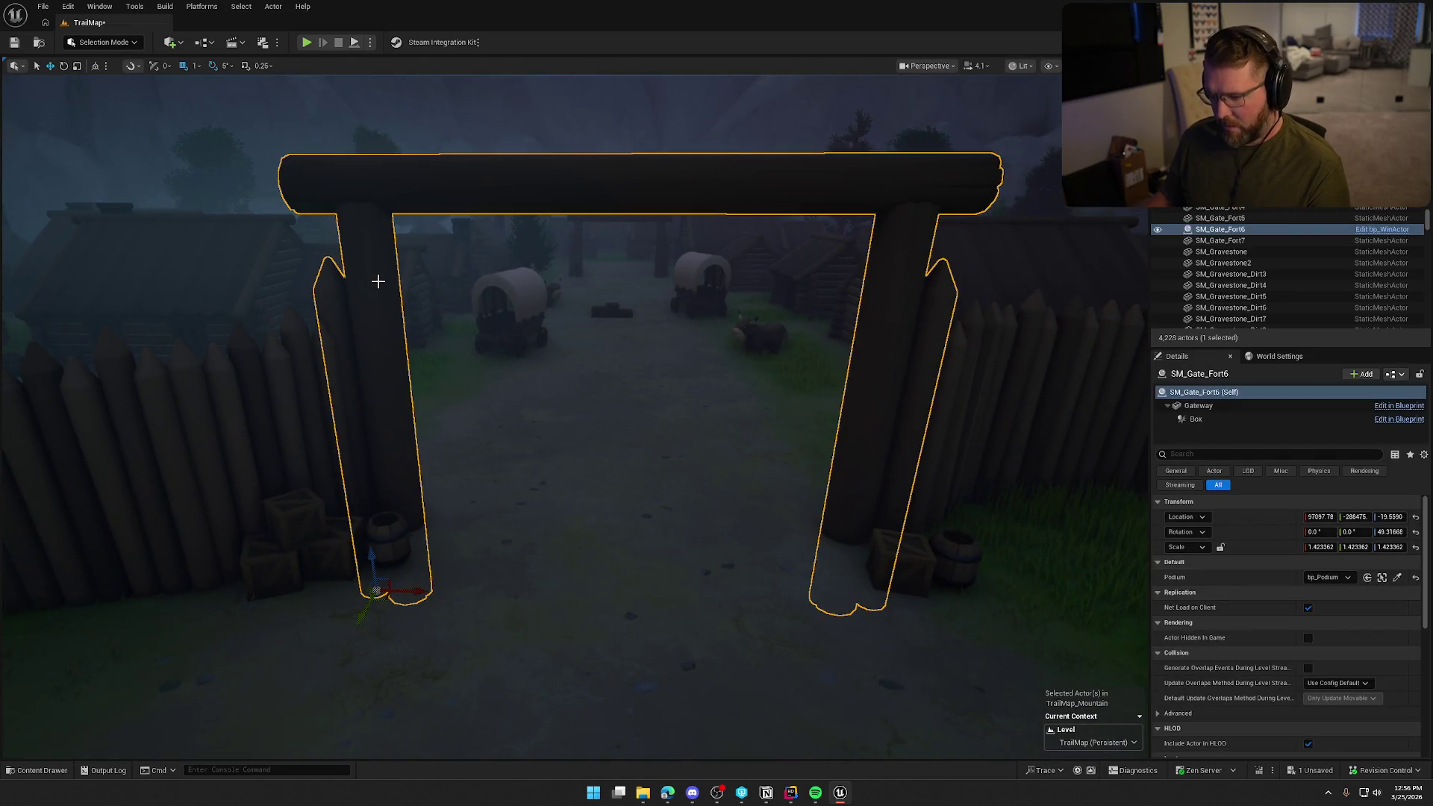
pyautogui.hotkey('ctrl', 'b')
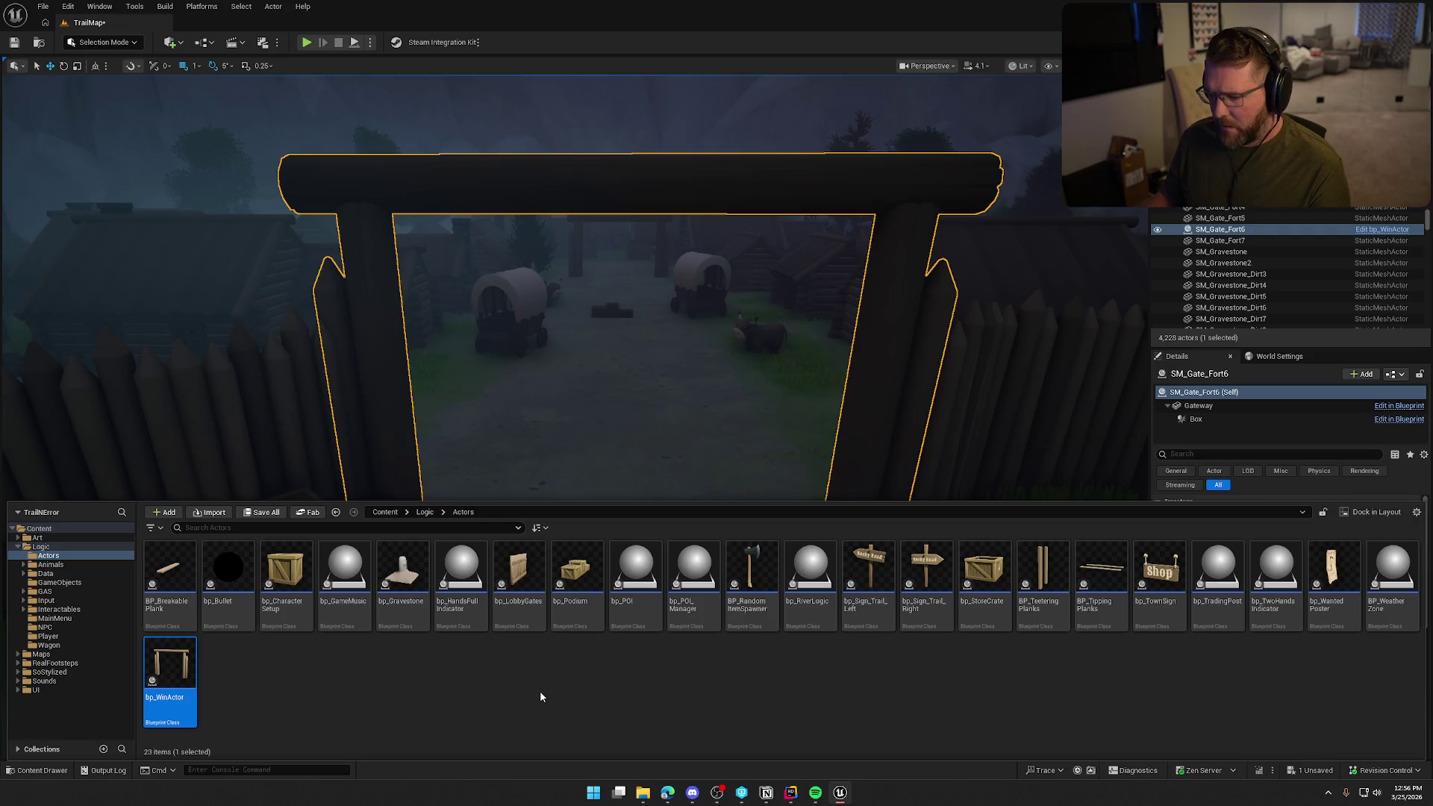
pyautogui.click(523, 592)
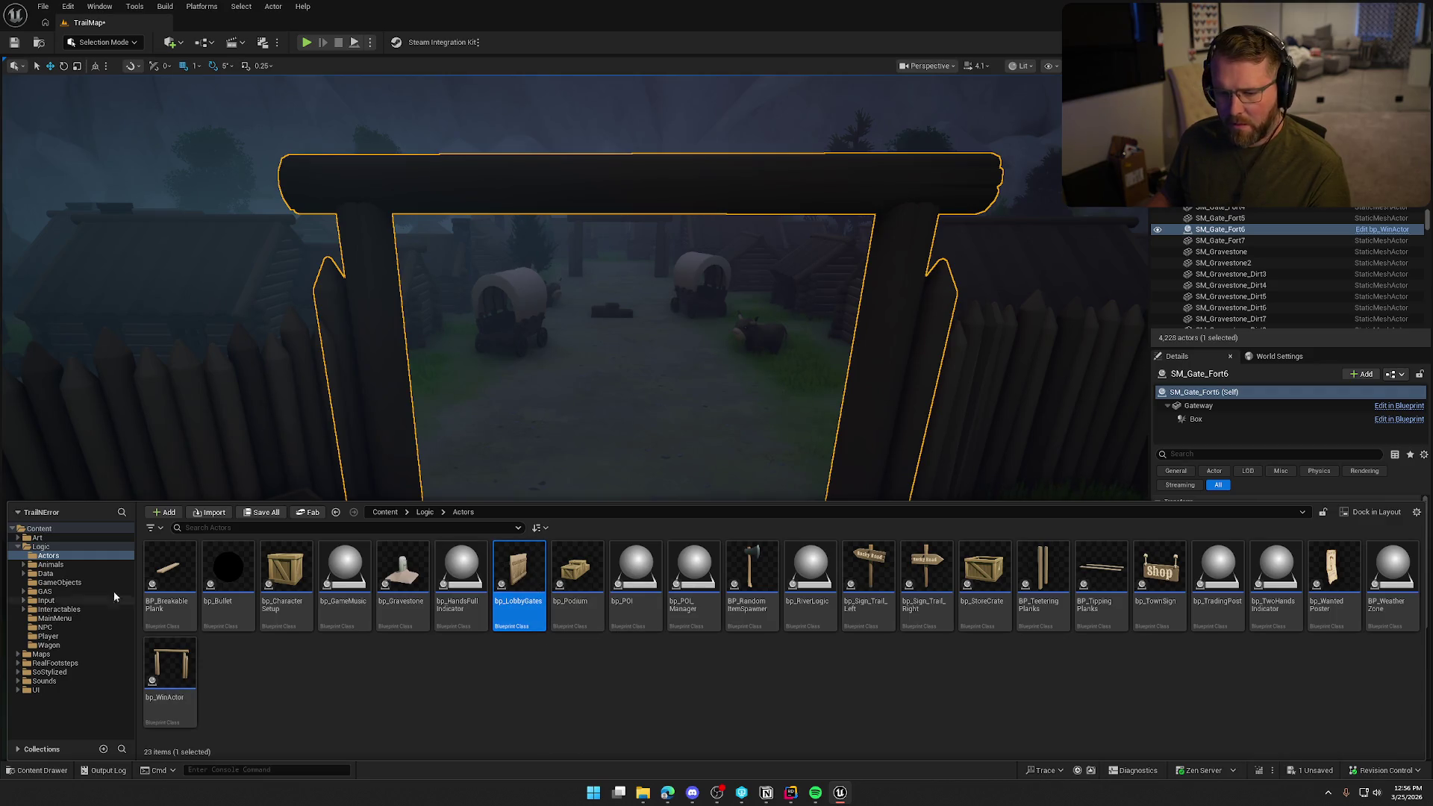
pyautogui.click(284, 381)
pyautogui.hotkey('ctrl', 'b')
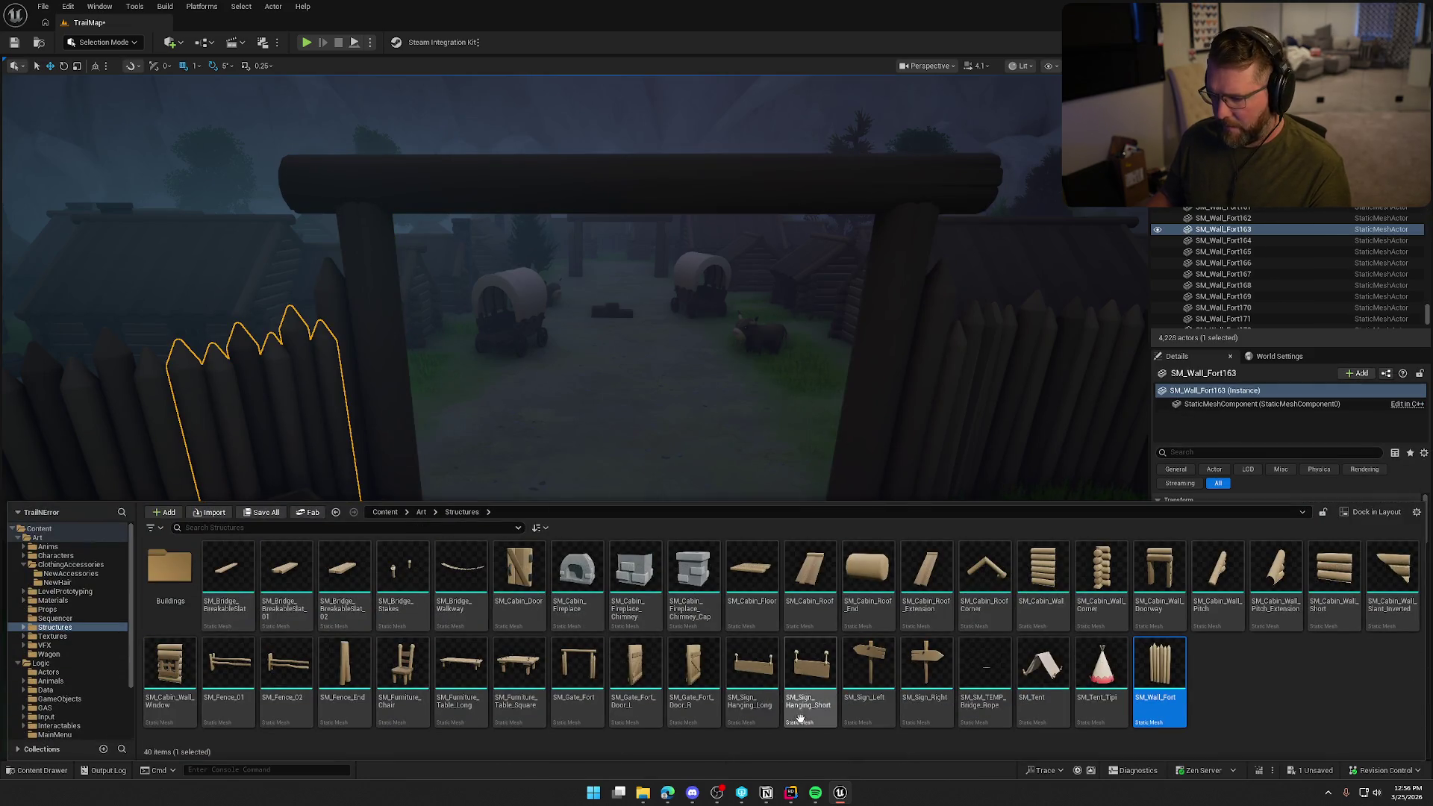
# - Place SM_Gate_Fort_Door_L and SM_Gate_Fort_Door_R in the fort gate opening
pyautogui.moveTo(650, 676)
pyautogui.mouseDown()
pyautogui.moveTo(597, 438)
pyautogui.moveTo(575, 564)
pyautogui.mouseUp()
pyautogui.hotkey('ctrl', 'b')
pyautogui.moveTo(693, 668)
pyautogui.mouseDown()
pyautogui.moveTo(489, 441)
pyautogui.moveTo(508, 620)
pyautogui.mouseUp()
pyautogui.scroll(-5, 617, 589)
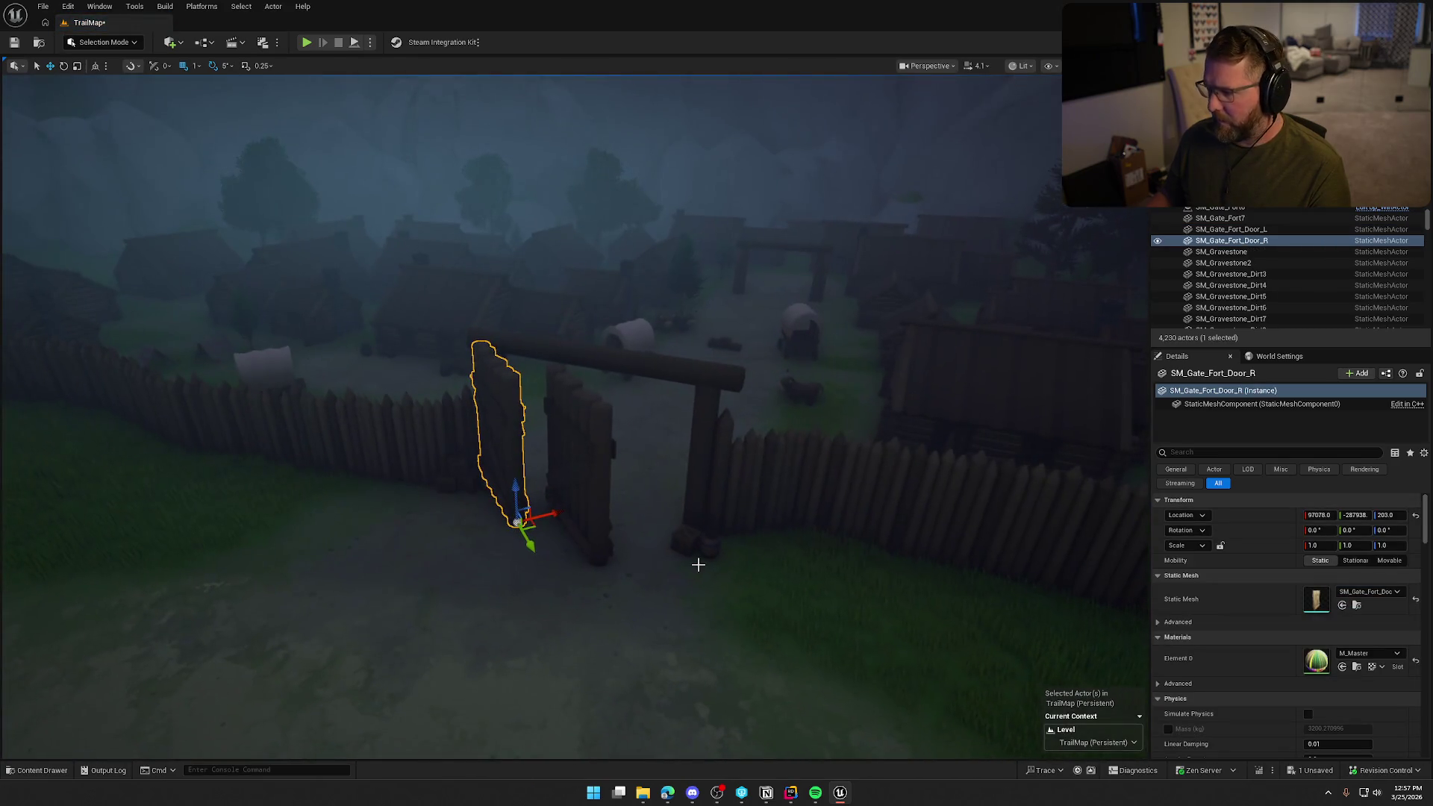
pyautogui.click(582, 466)
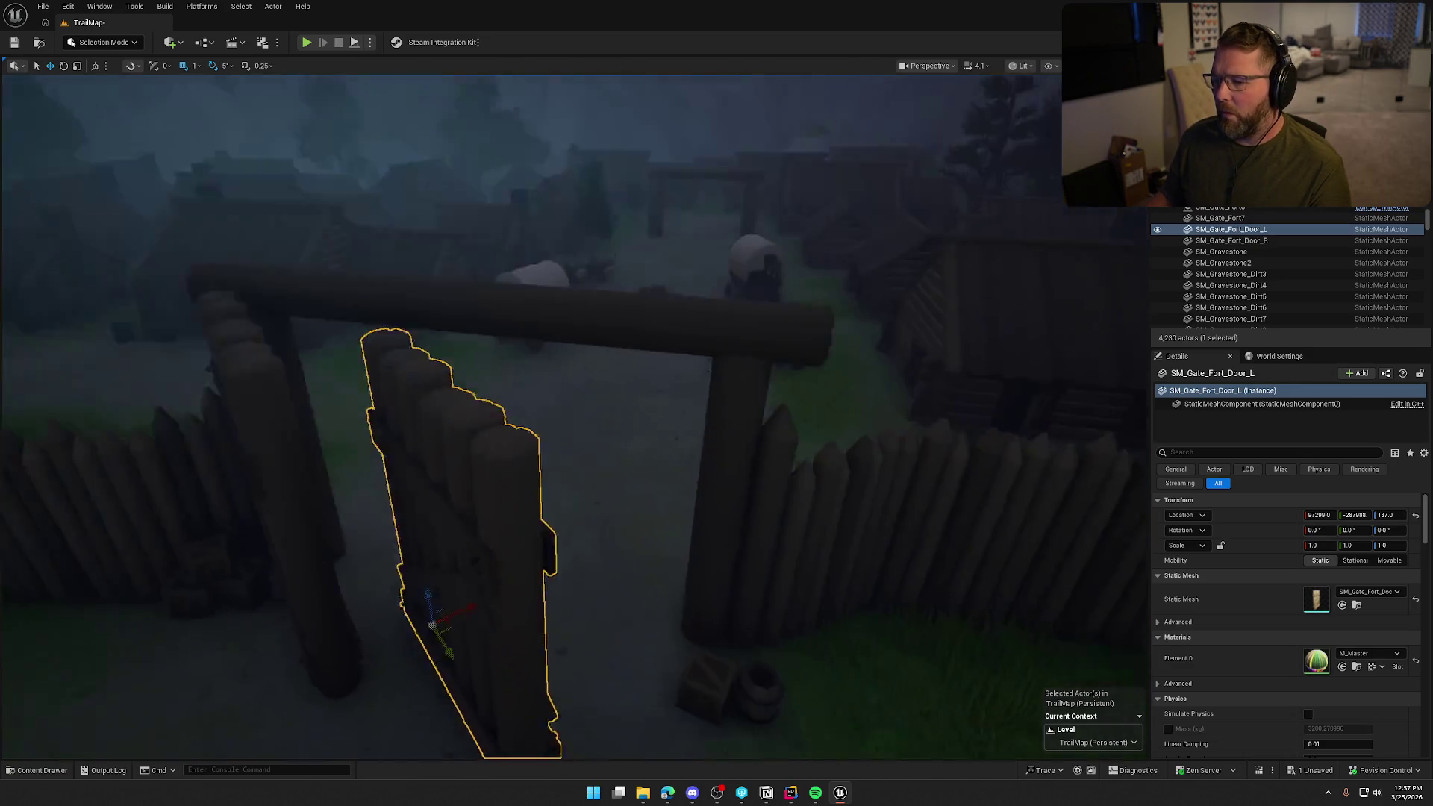
pyautogui.scroll(-5, 489, 551)
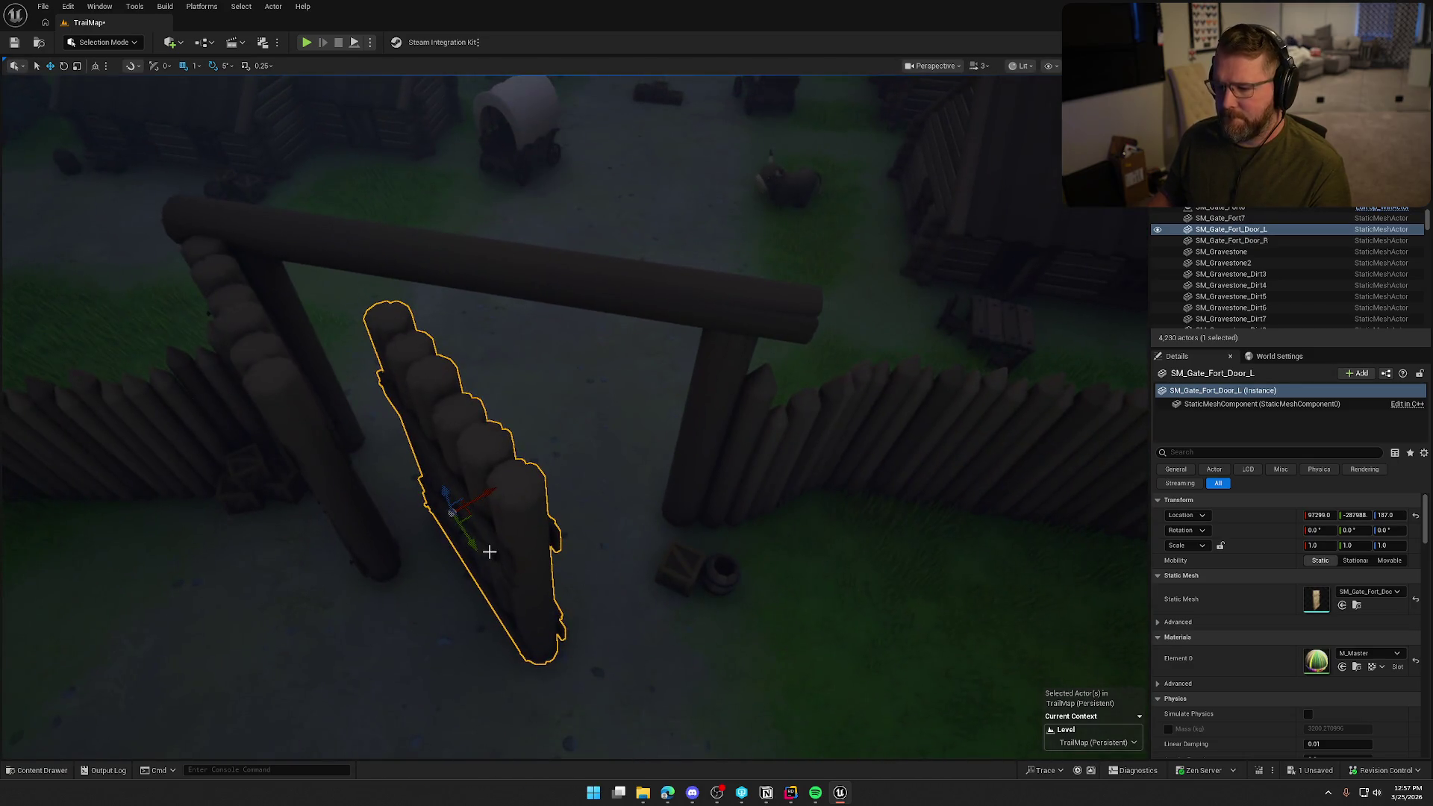
# - Rotate the right gate door to about -155° Z in unlit view and slide it to its post
pyautogui.hotkey('ctrl', 'z')
pyautogui.moveTo(393, 576); pyautogui.dragTo(663, 507)
pyautogui.moveTo(636, 561); pyautogui.dragTo(574, 558)
pyautogui.moveTo(583, 491)
pyautogui.mouseDown()
pyautogui.moveTo(627, 582)
pyautogui.moveTo(606, 567)
pyautogui.moveTo(642, 572)
pyautogui.mouseUp()
pyautogui.press('f')
pyautogui.hotkey('alt', '3')
pyautogui.press('w')
pyautogui.moveTo(679, 276)
pyautogui.mouseDown()
pyautogui.moveTo(550, 373)
pyautogui.moveTo(637, 311)
pyautogui.moveTo(616, 322)
pyautogui.moveTo(659, 450)
pyautogui.mouseUp()
# - Slide the right door left along X and rotate it another 40 degrees
pyautogui.press('e')
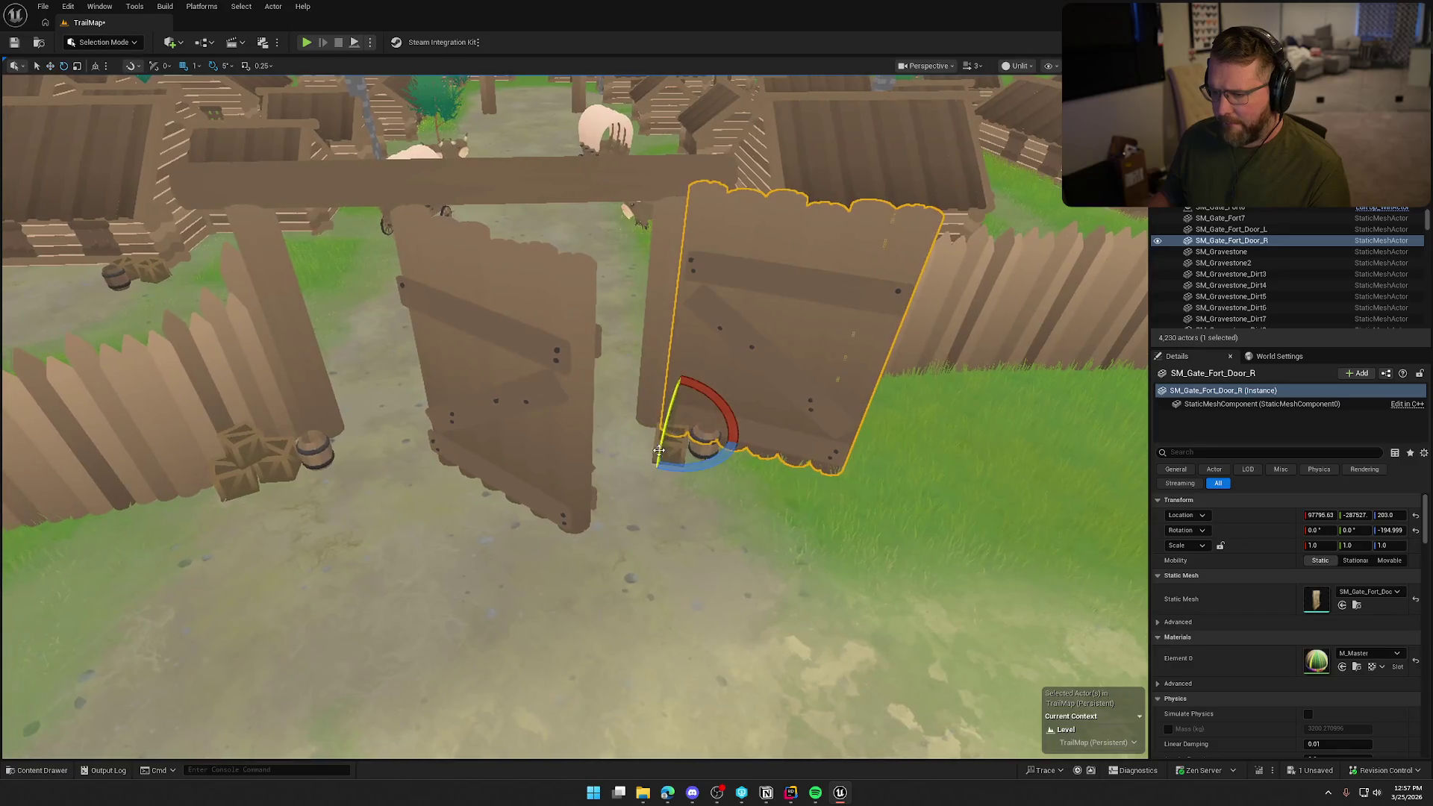
pyautogui.click(706, 441)
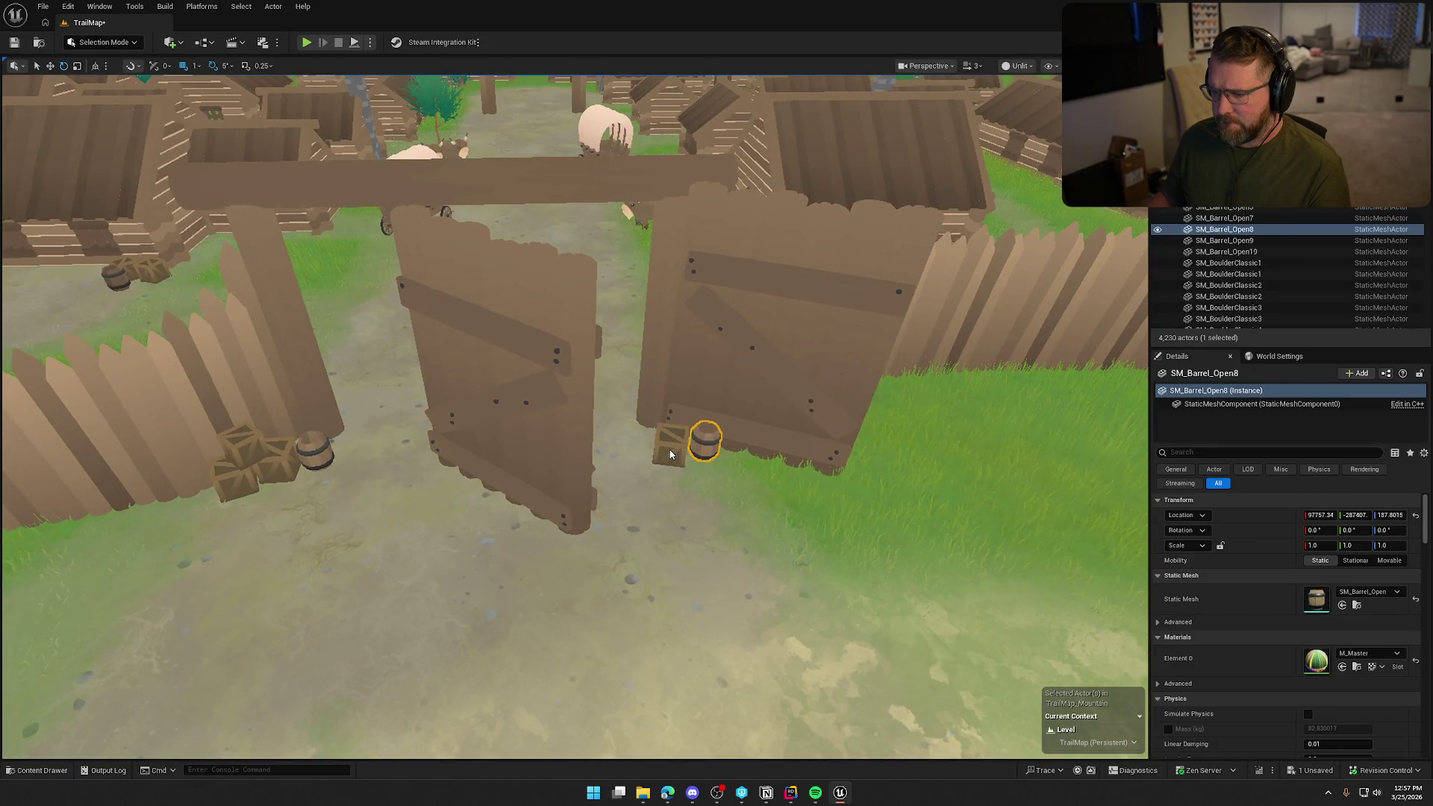
pyautogui.keyDown('ctrl'); pyautogui.click(670, 454); pyautogui.keyUp('ctrl')
pyautogui.moveTo(669, 454)
pyautogui.mouseDown()
pyautogui.moveTo(767, 529)
pyautogui.moveTo(769, 471)
pyautogui.moveTo(735, 446)
pyautogui.mouseUp()
pyautogui.click(806, 496)
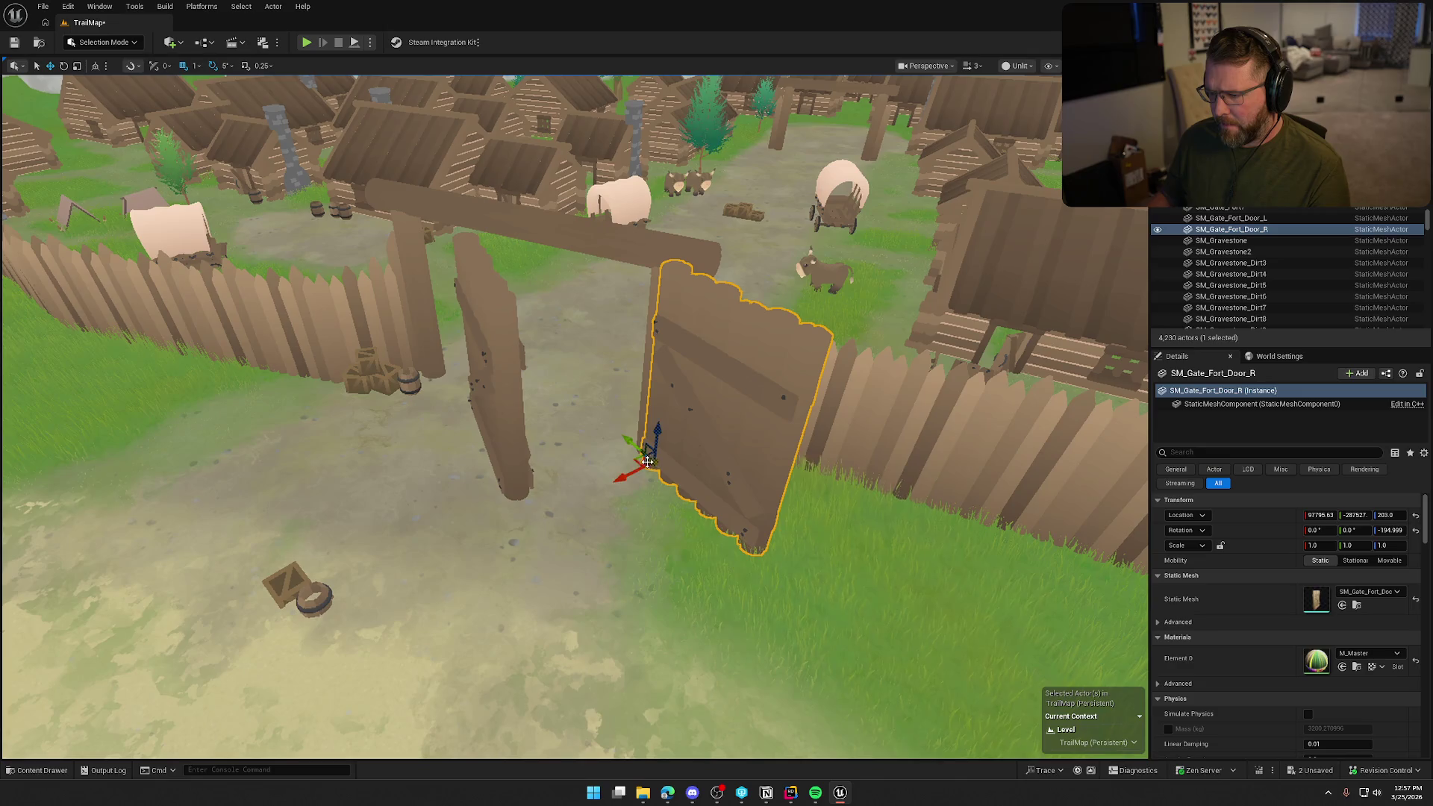
pyautogui.moveTo(638, 460)
pyautogui.mouseDown()
pyautogui.moveTo(613, 461)
pyautogui.moveTo(701, 504)
pyautogui.moveTo(671, 552)
pyautogui.moveTo(713, 556)
pyautogui.mouseUp()
pyautogui.press('e')
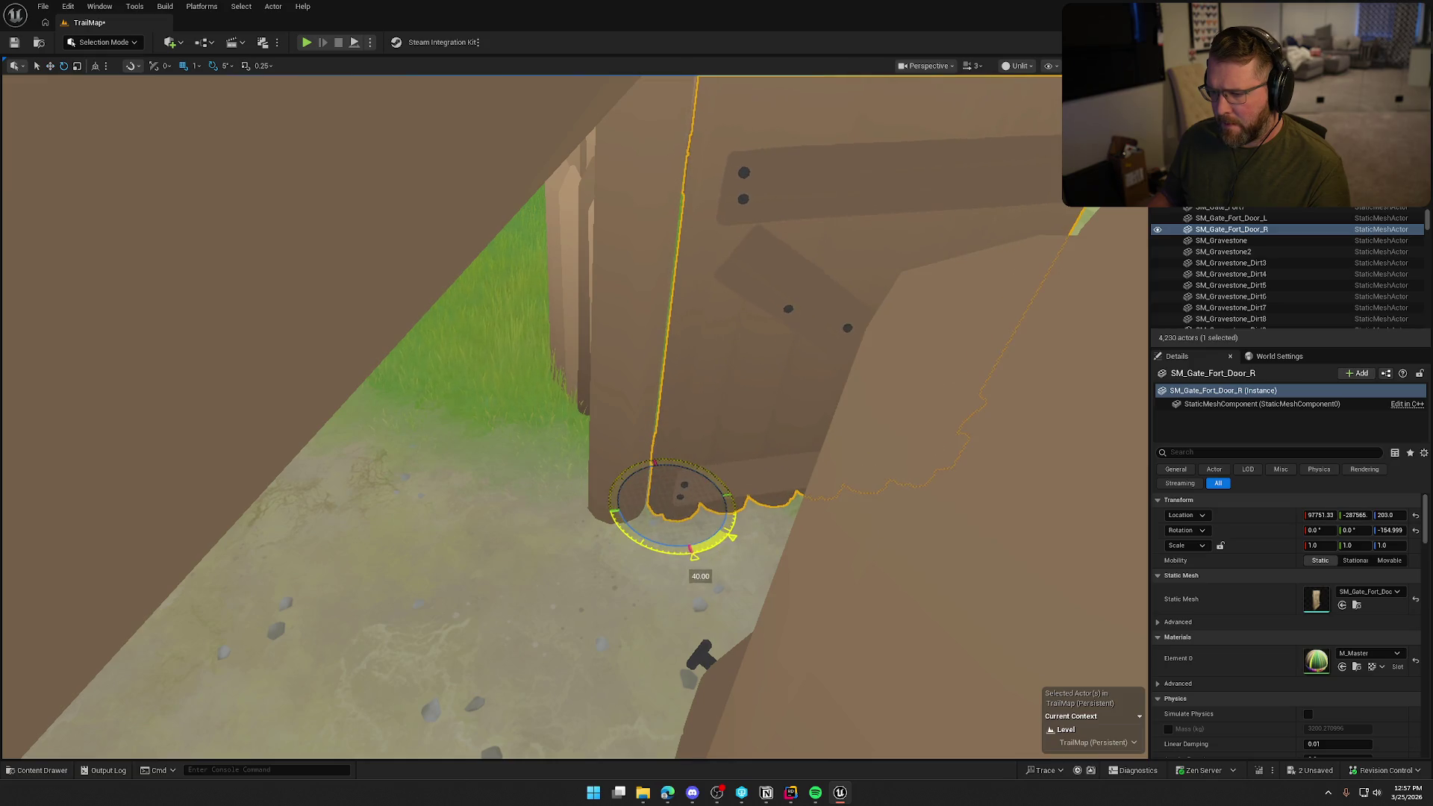
pyautogui.press('f')
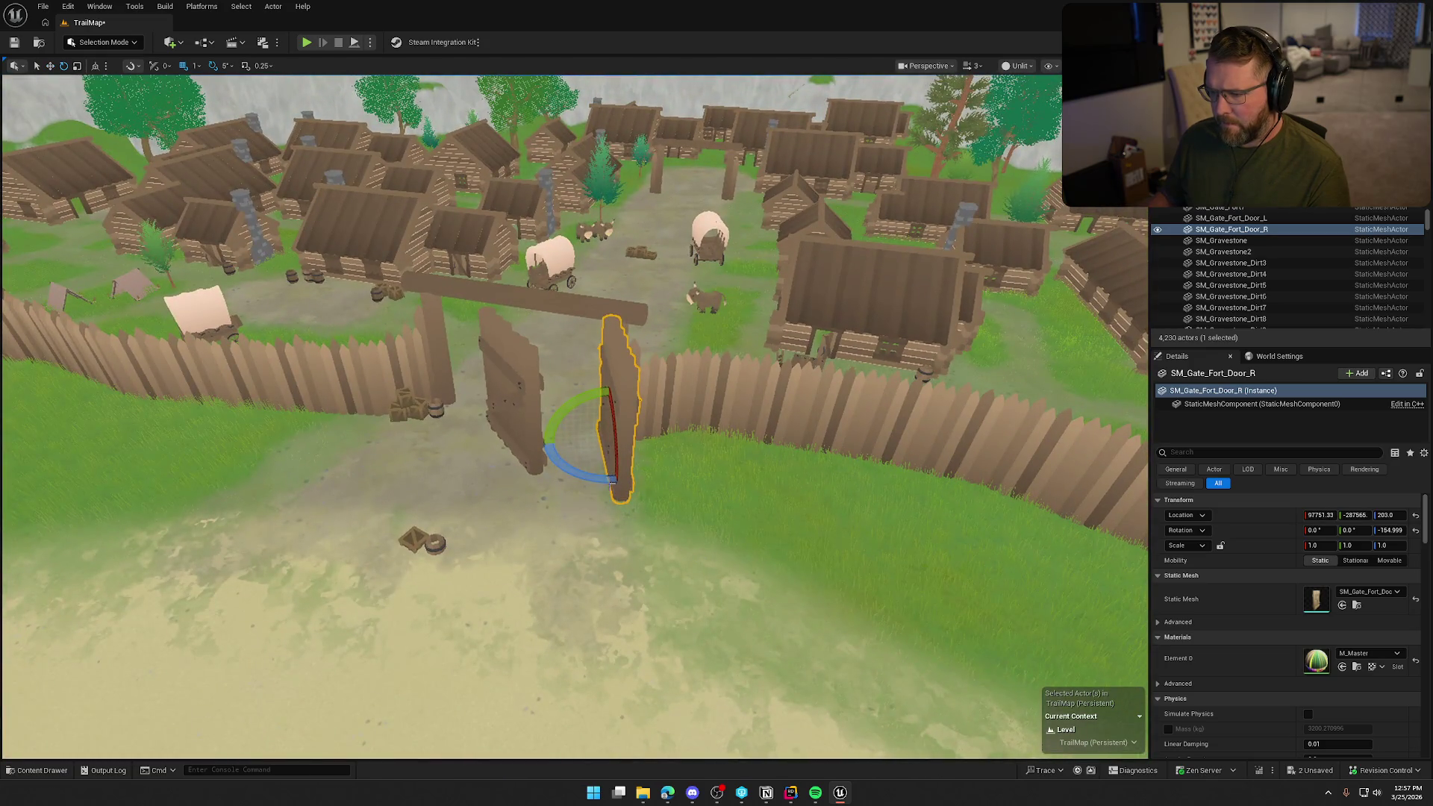
pyautogui.moveTo(623, 505)
pyautogui.mouseDown()
pyautogui.moveTo(589, 490)
pyautogui.moveTo(612, 444)
pyautogui.moveTo(641, 444)
pyautogui.moveTo(579, 442)
pyautogui.mouseUp()
pyautogui.press('Escape')
pyautogui.click(641, 362)
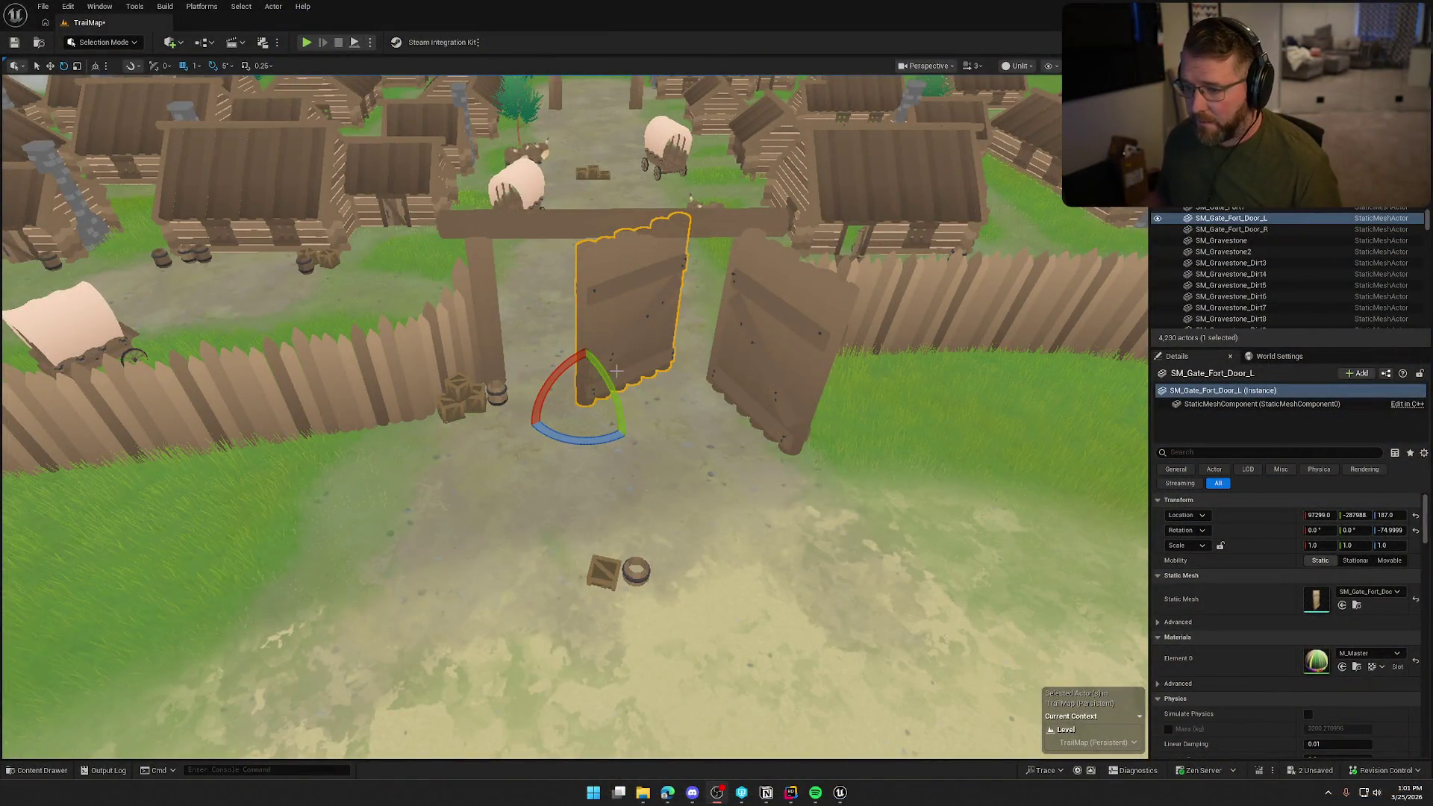
# - Swing the left gate door open on its hinge
pyautogui.scroll(-3, 487, 395)
pyautogui.scroll(6, 676, 441)
pyautogui.scroll(-1, 677, 441)
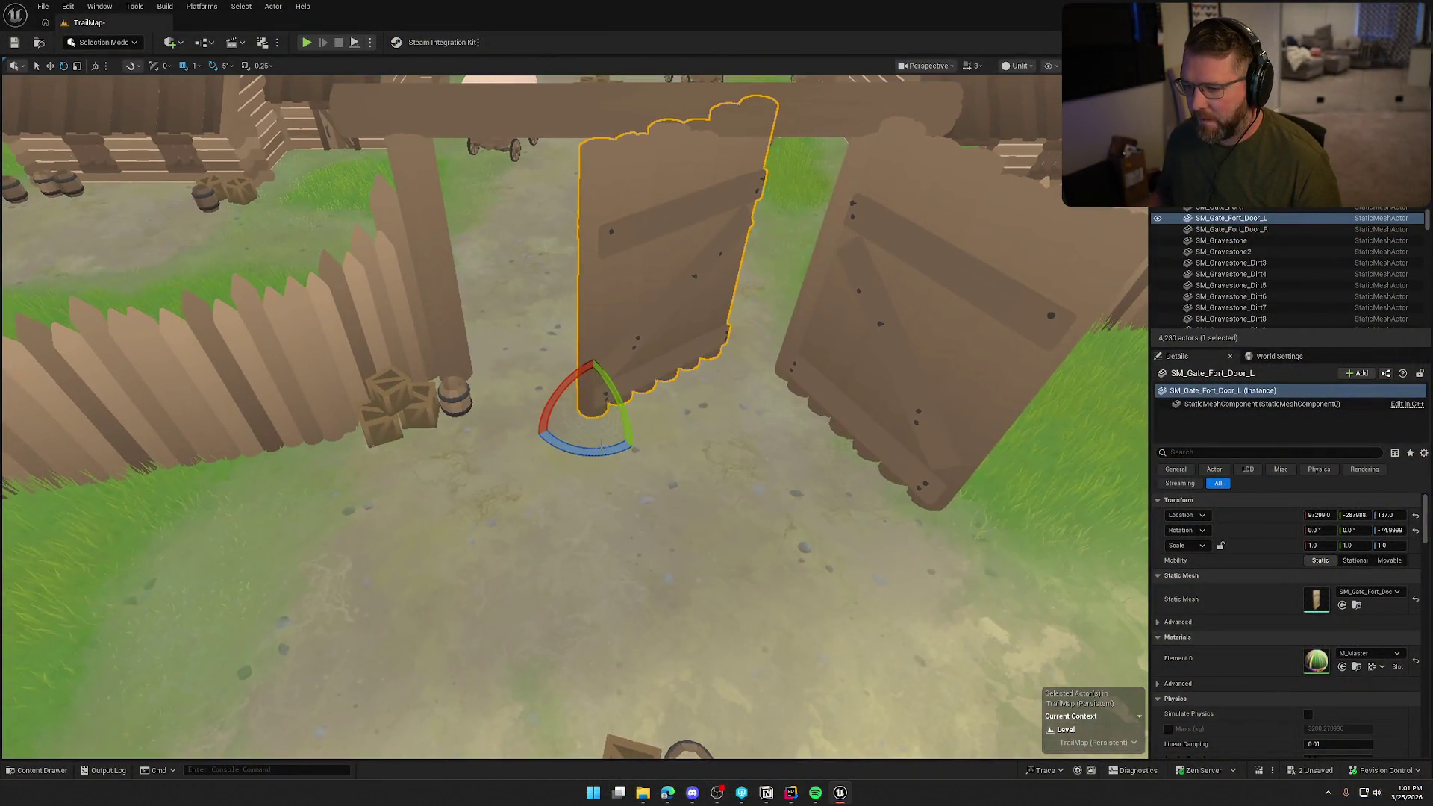
pyautogui.moveTo(640, 381); pyautogui.dragTo(646, 442)
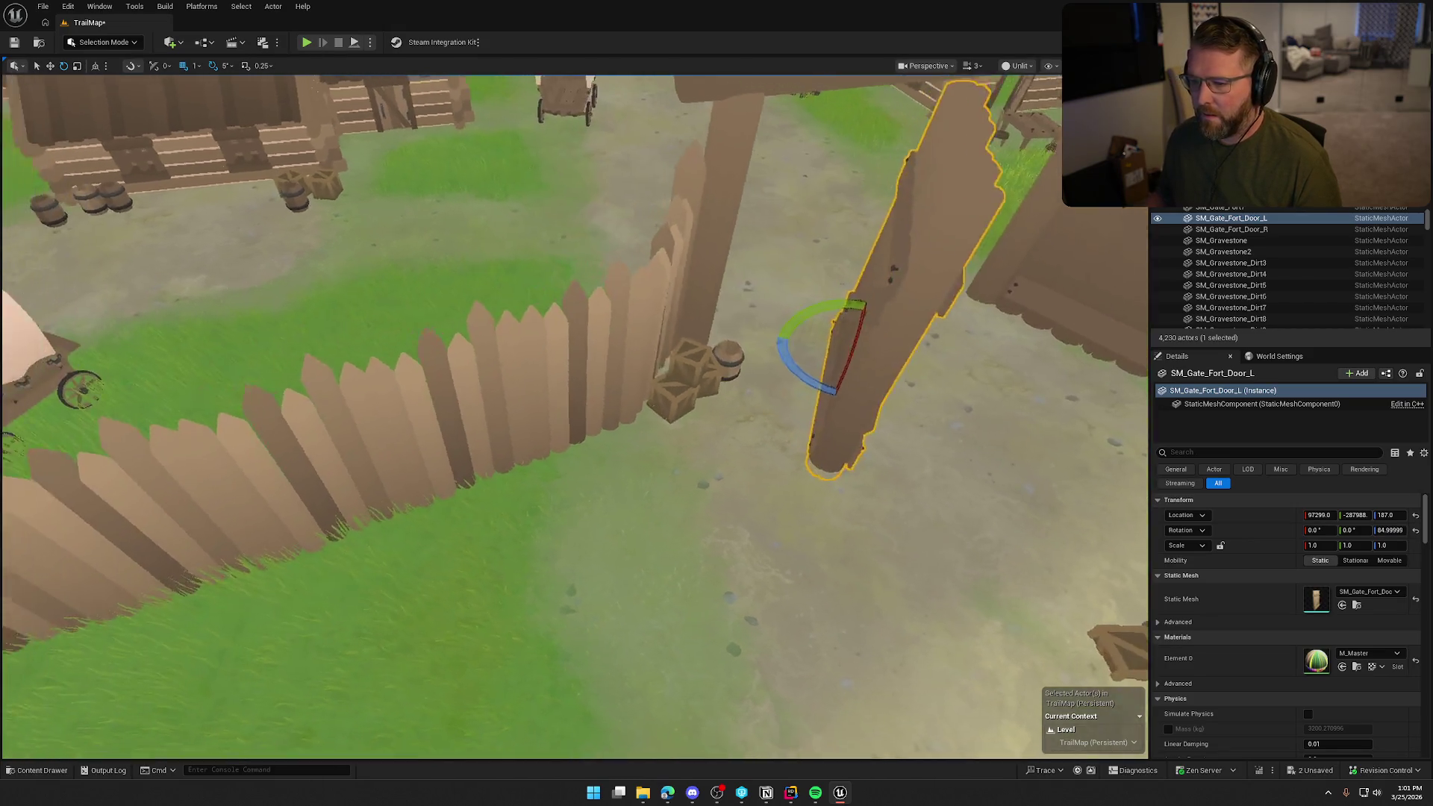
# - Move the barrel and two crates away from the fence onto the path
pyautogui.click(650, 380)
pyautogui.keyDown('ctrl'); pyautogui.click(635, 387); pyautogui.keyUp('ctrl')
pyautogui.keyDown('ctrl'); pyautogui.click(600, 406); pyautogui.keyUp('ctrl')
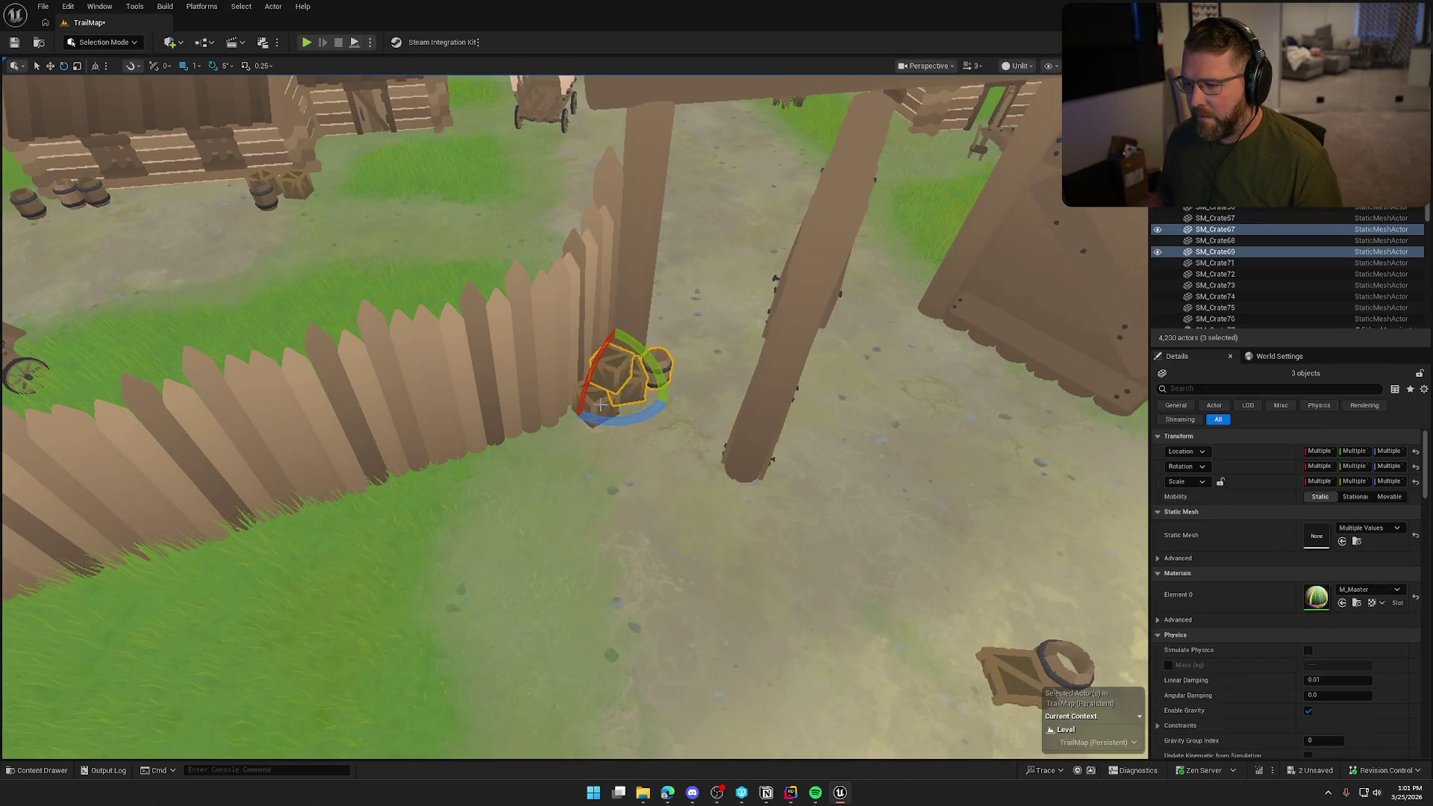
pyautogui.moveTo(585, 401); pyautogui.dragTo(848, 639)
# - Reselect the left gate door and switch the viewport back to Lit shading
pyautogui.click(769, 514)
pyautogui.moveTo(769, 514)
pyautogui.mouseDown()
pyautogui.moveTo(761, 391)
pyautogui.moveTo(598, 289)
pyautogui.moveTo(670, 273)
pyautogui.moveTo(684, 250)
pyautogui.moveTo(776, 421)
pyautogui.moveTo(547, 552)
pyautogui.moveTo(556, 526)
pyautogui.moveTo(463, 261)
pyautogui.moveTo(530, 262)
pyautogui.moveTo(518, 250)
pyautogui.moveTo(533, 252)
pyautogui.moveTo(538, 171)
pyautogui.moveTo(522, 142)
pyautogui.mouseUp()
pyautogui.hotkey('alt', '4')
pyautogui.scroll(-10, 722, 347)
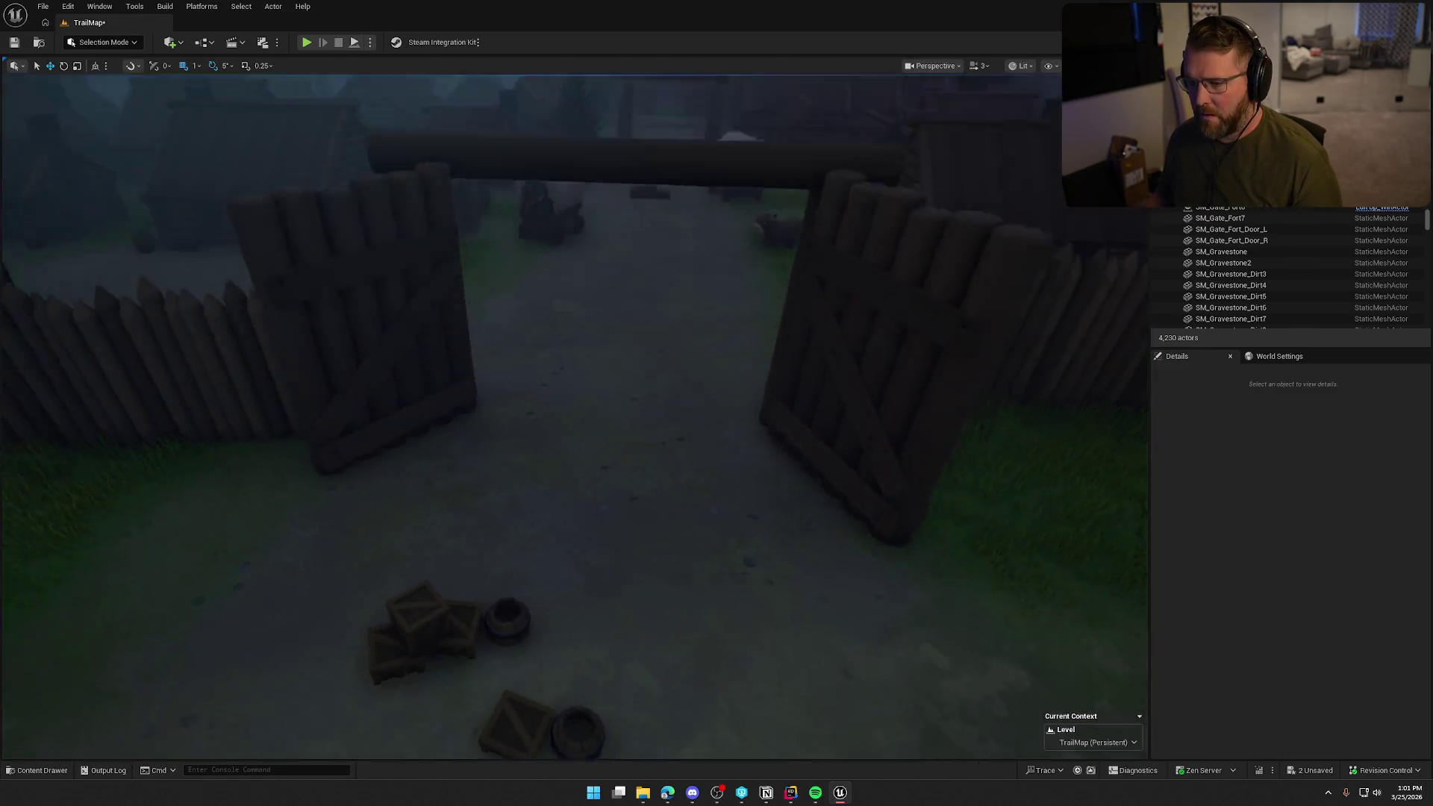
# - Fly through the gate and select the three crates and the barrel by the left door
pyautogui.moveTo(574, 418); pyautogui.dragTo(568, 328)
pyautogui.moveTo(492, 672); pyautogui.dragTo(491, 626)
pyautogui.click(463, 585)
pyautogui.click(458, 576)
pyautogui.click(489, 615)
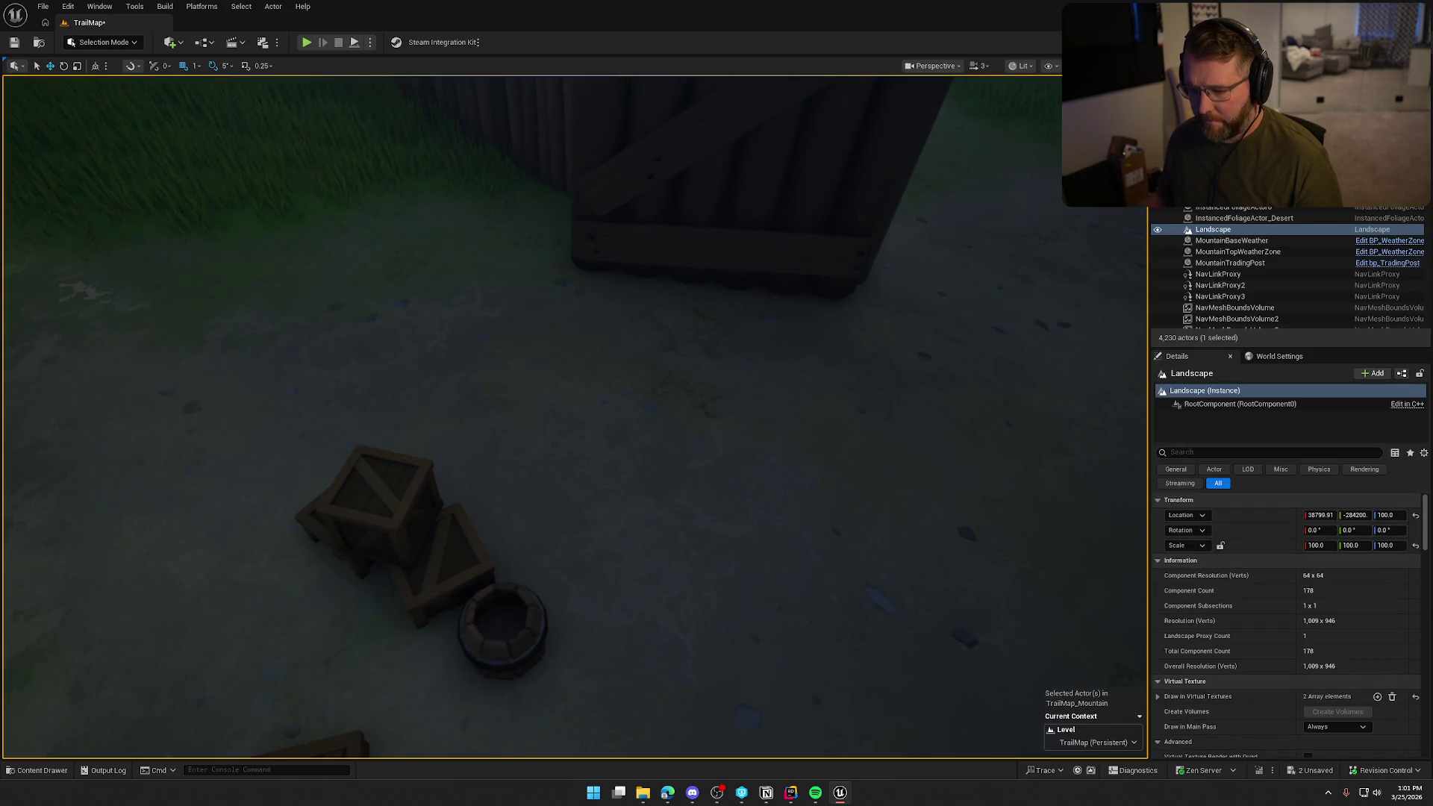
pyautogui.moveTo(543, 559); pyautogui.dragTo(618, 489)
pyautogui.click(617, 396)
pyautogui.keyDown('ctrl'); pyautogui.click(544, 393); pyautogui.keyUp('ctrl')
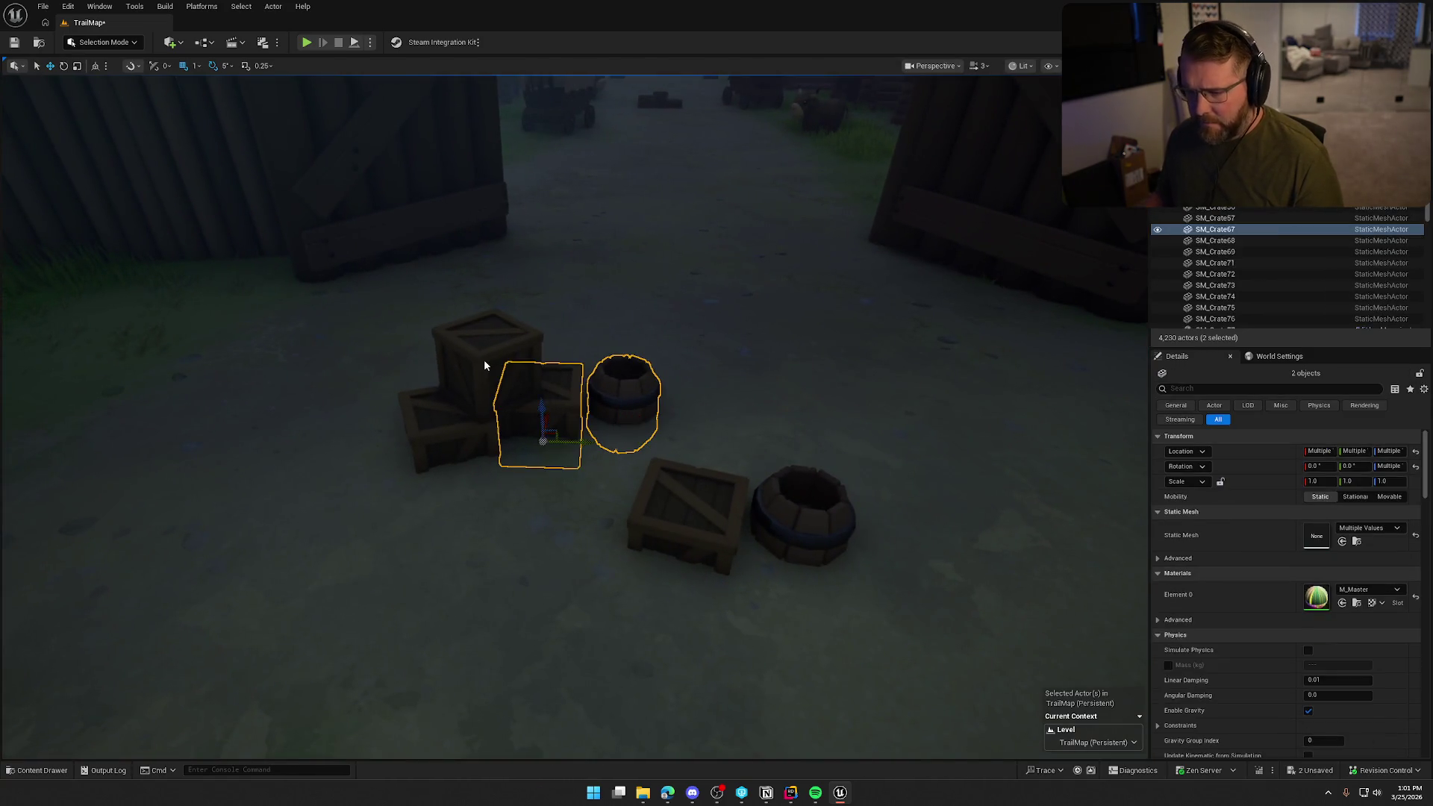
pyautogui.keyDown('ctrl'); pyautogui.click(485, 351); pyautogui.keyUp('ctrl')
pyautogui.keyDown('ctrl'); pyautogui.click(457, 415); pyautogui.keyUp('ctrl')
pyautogui.press('f')
# - Drop the group to the floor, stack SM_Crate69 on top, and settle the barrel on the ground
pyautogui.moveTo(477, 448)
pyautogui.mouseDown()
pyautogui.moveTo(510, 448)
pyautogui.moveTo(70, 380)
pyautogui.mouseUp()
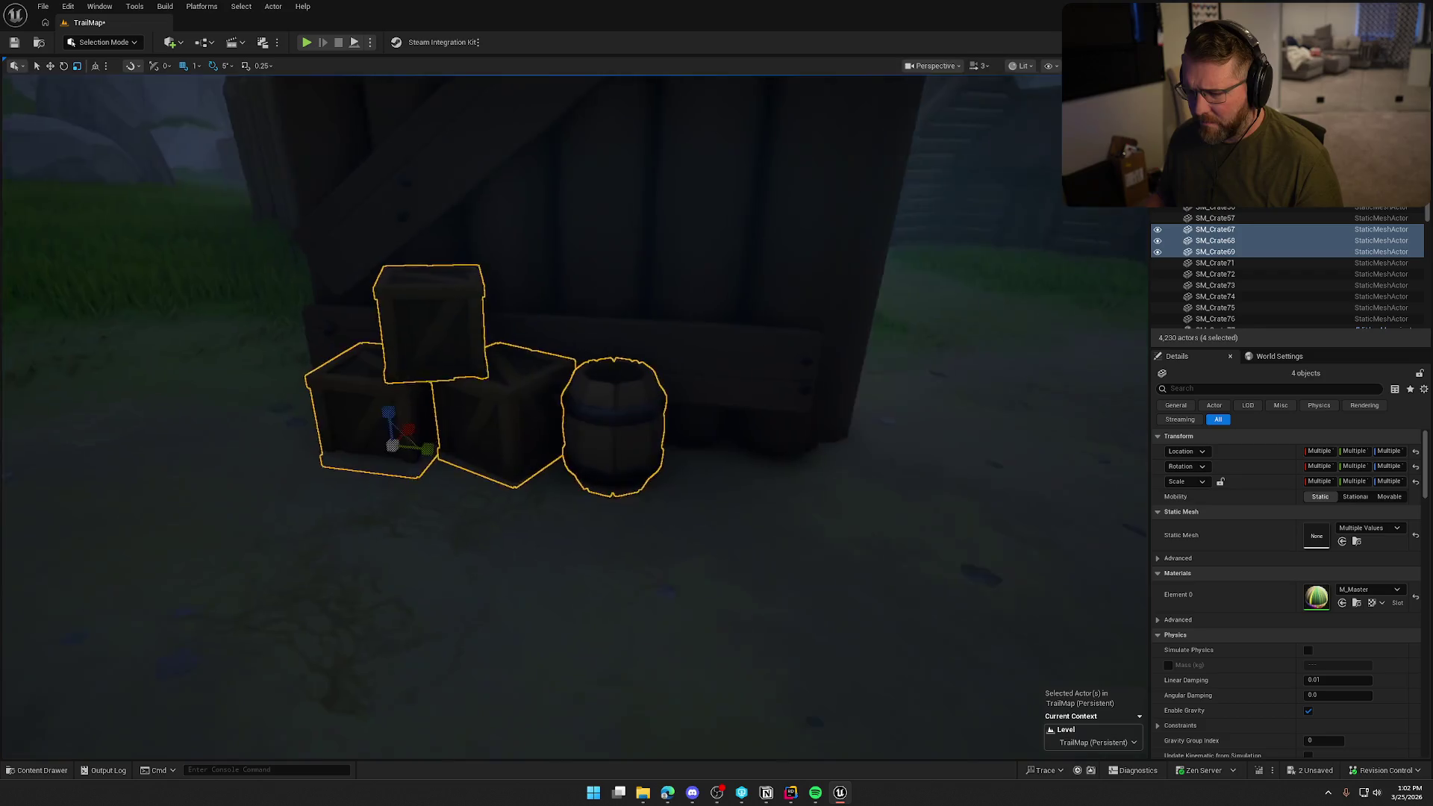
pyautogui.moveTo(429, 379)
pyautogui.mouseDown()
pyautogui.moveTo(427, 354)
pyautogui.moveTo(441, 398)
pyautogui.mouseUp()
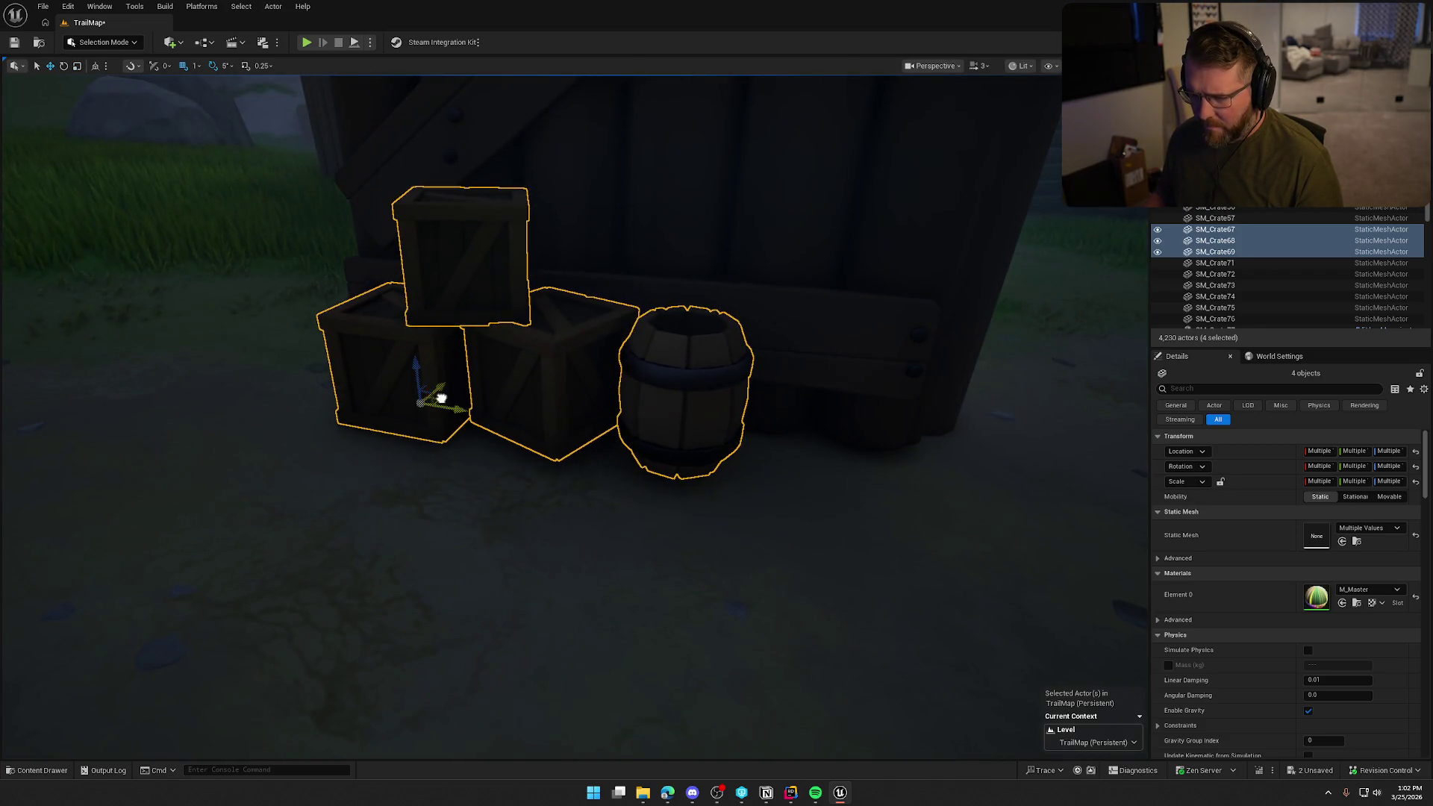
pyautogui.press('End')
pyautogui.click(467, 355)
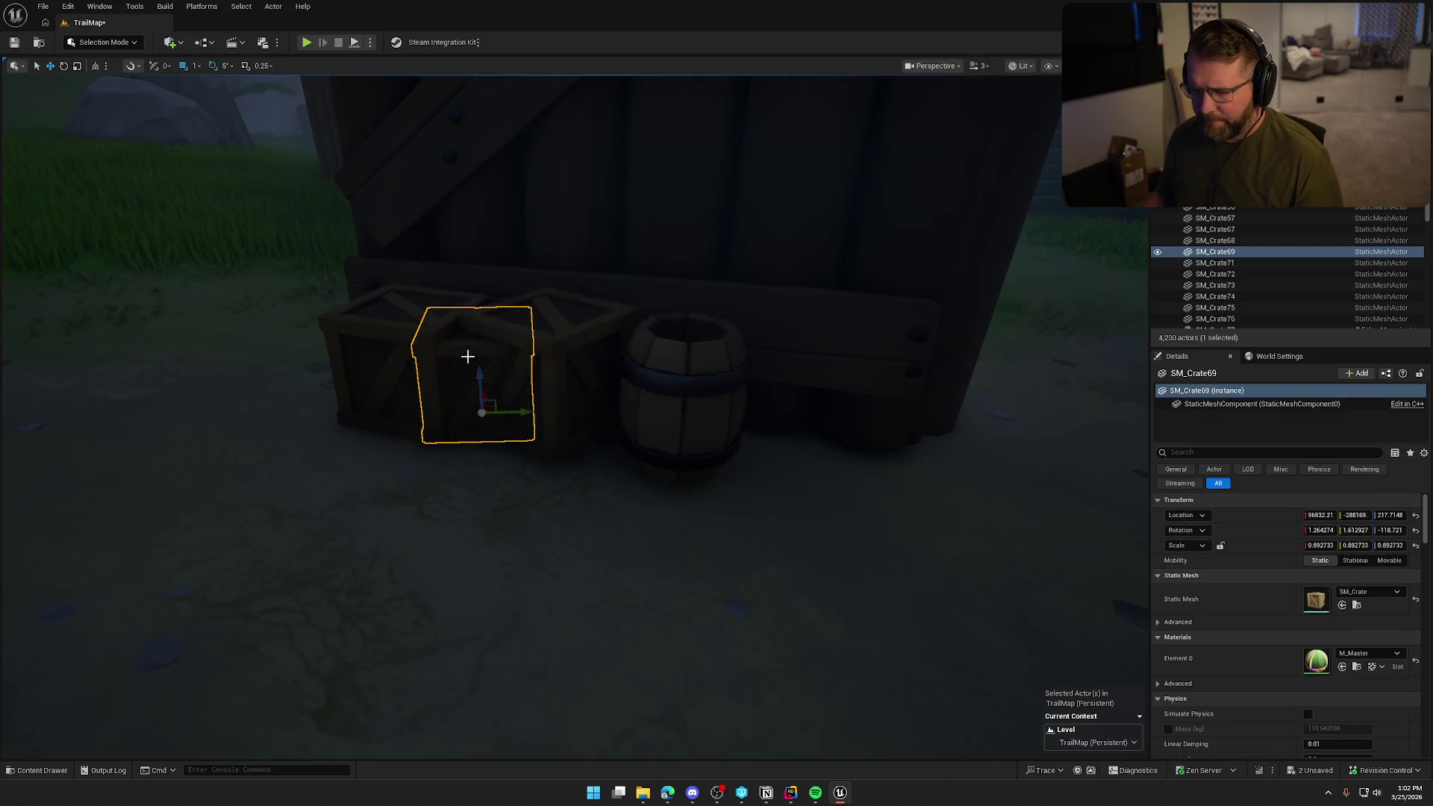
pyautogui.moveTo(476, 369); pyautogui.dragTo(470, 247)
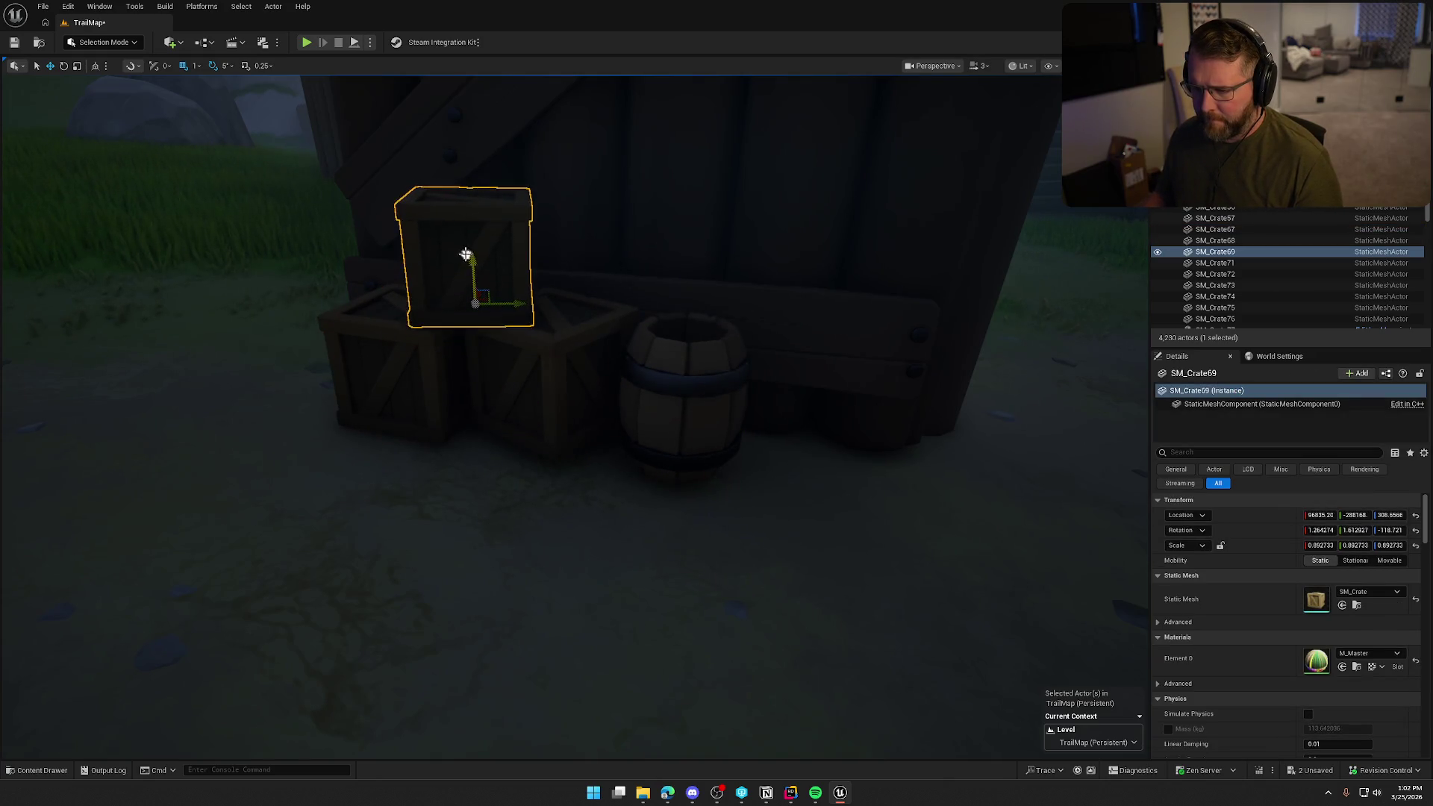
pyautogui.press('Escape')
pyautogui.click(680, 409)
pyautogui.moveTo(676, 424); pyautogui.dragTo(682, 432)
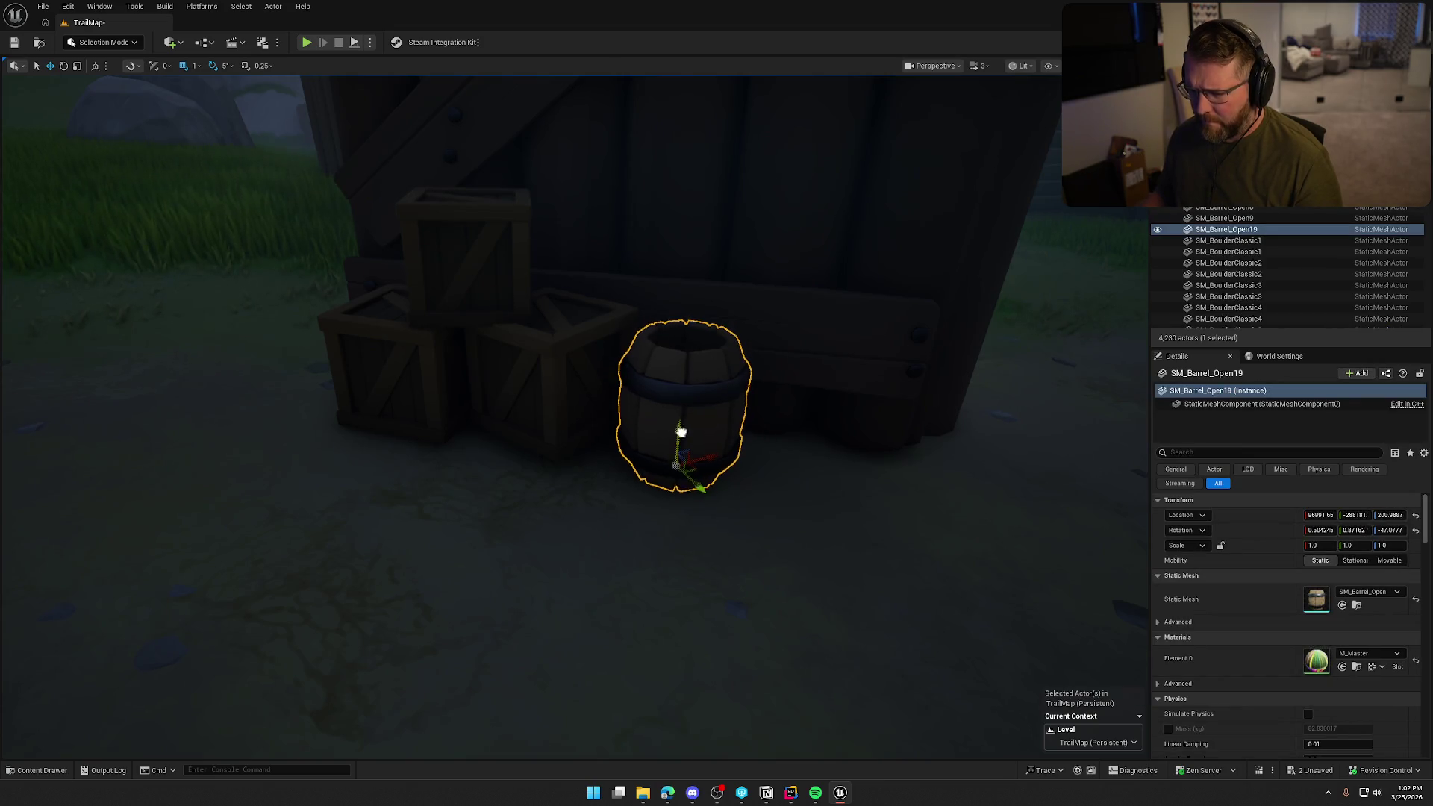
pyautogui.press('Escape')
pyautogui.scroll(-5, 681, 431)
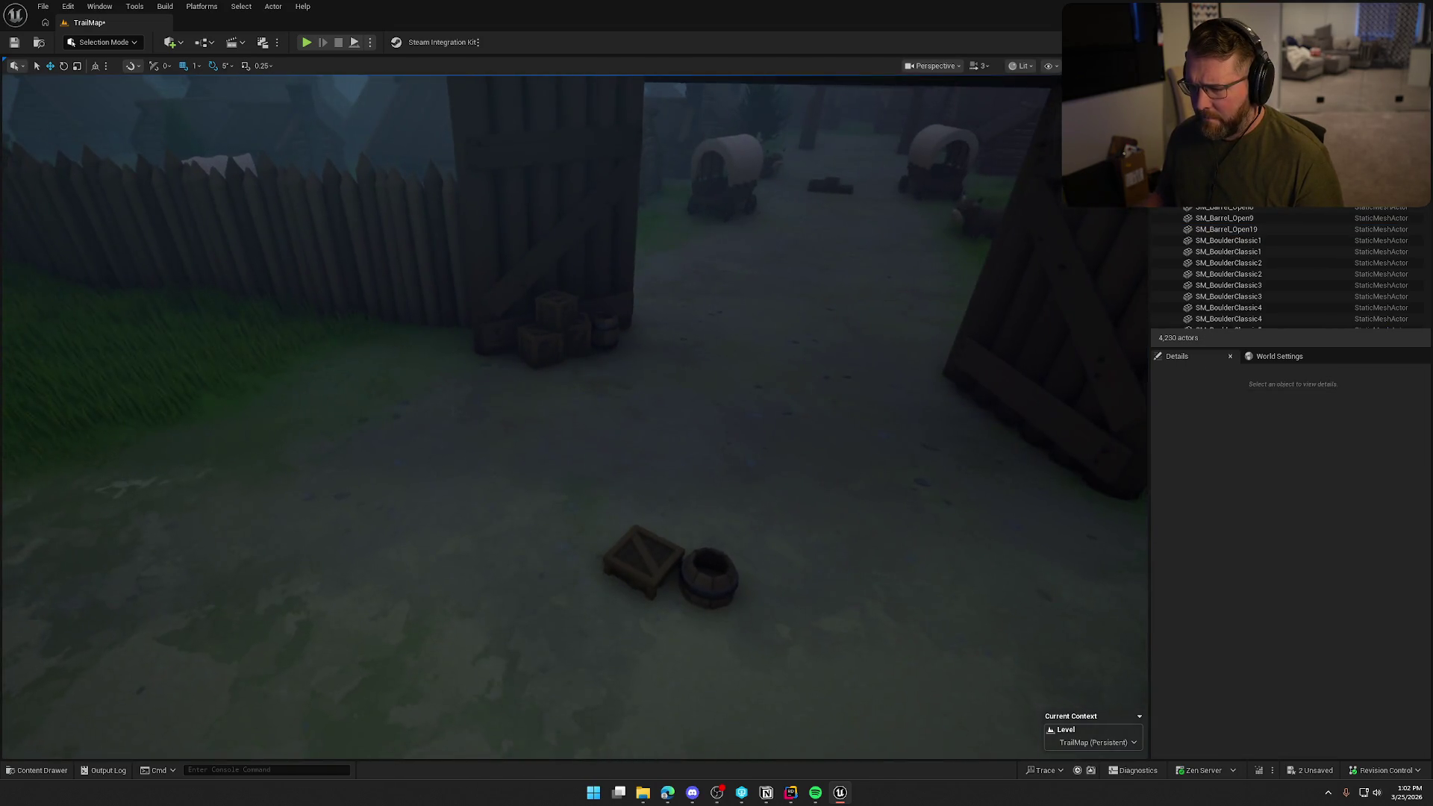
# - Move the lone crate and its barrel beside the right gate door, turned about 65 degrees
pyautogui.click(509, 542)
pyautogui.keyDown('ctrl'); pyautogui.click(579, 562); pyautogui.keyUp('ctrl')
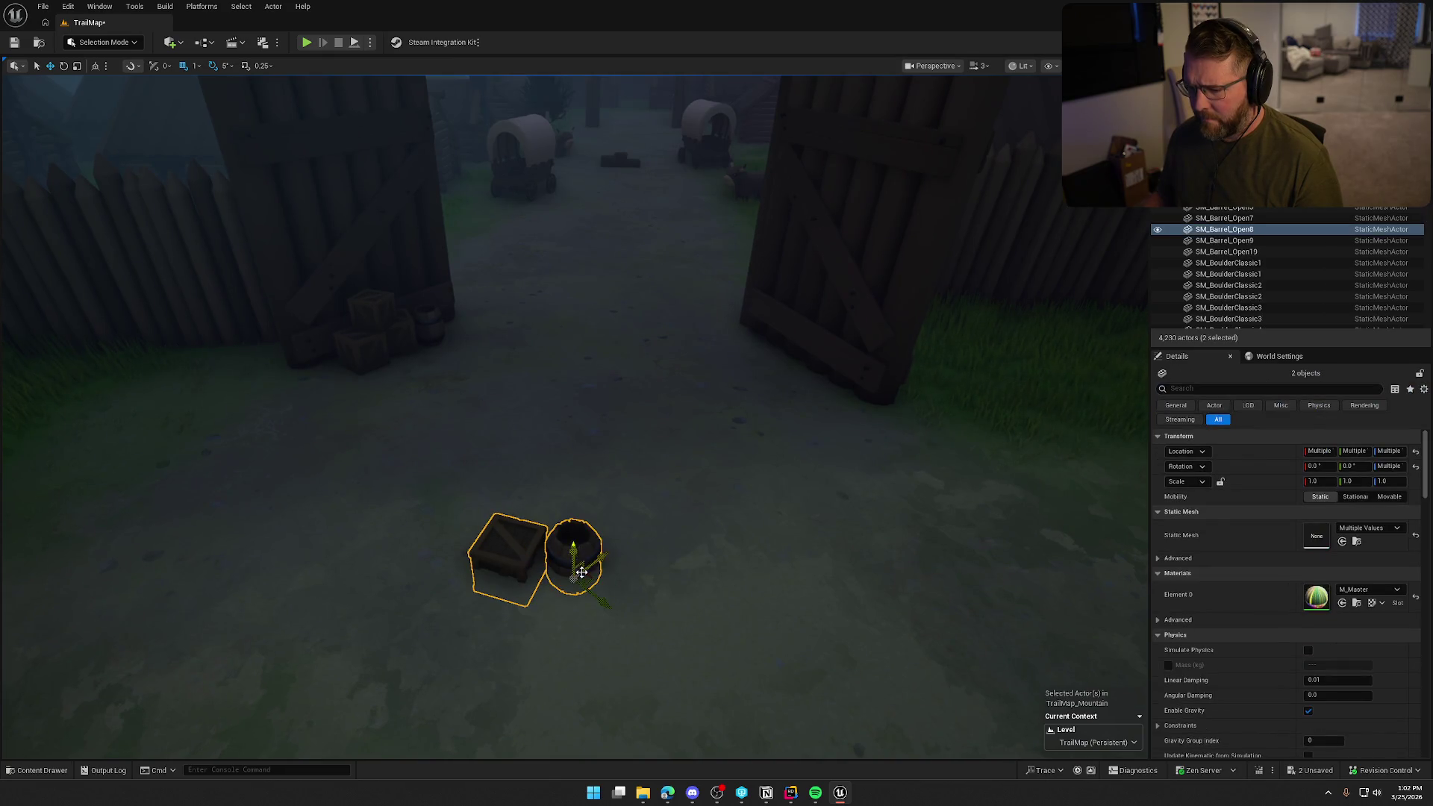
pyautogui.moveTo(592, 580)
pyautogui.mouseDown()
pyautogui.moveTo(776, 411)
pyautogui.moveTo(779, 358)
pyautogui.mouseUp()
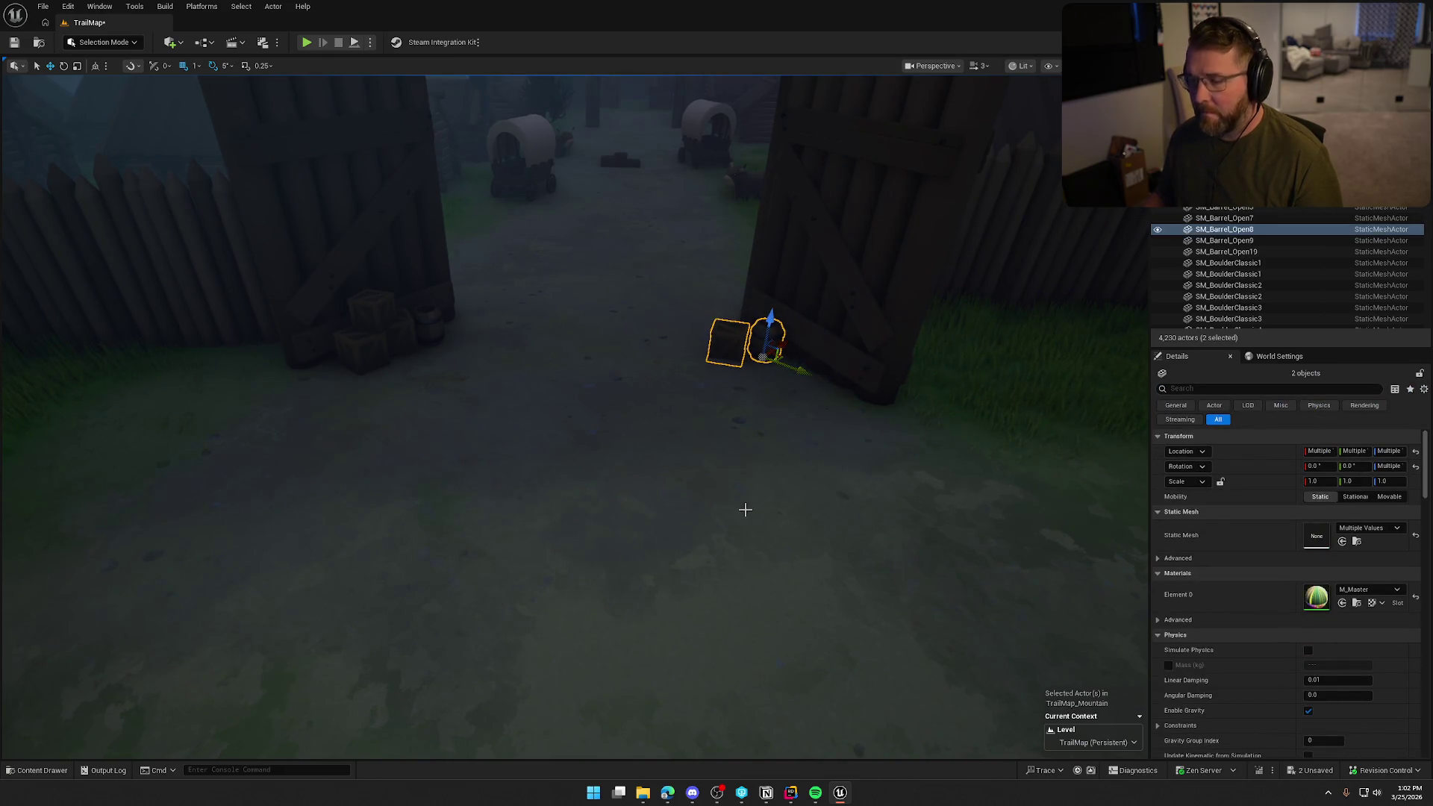
pyautogui.press('f')
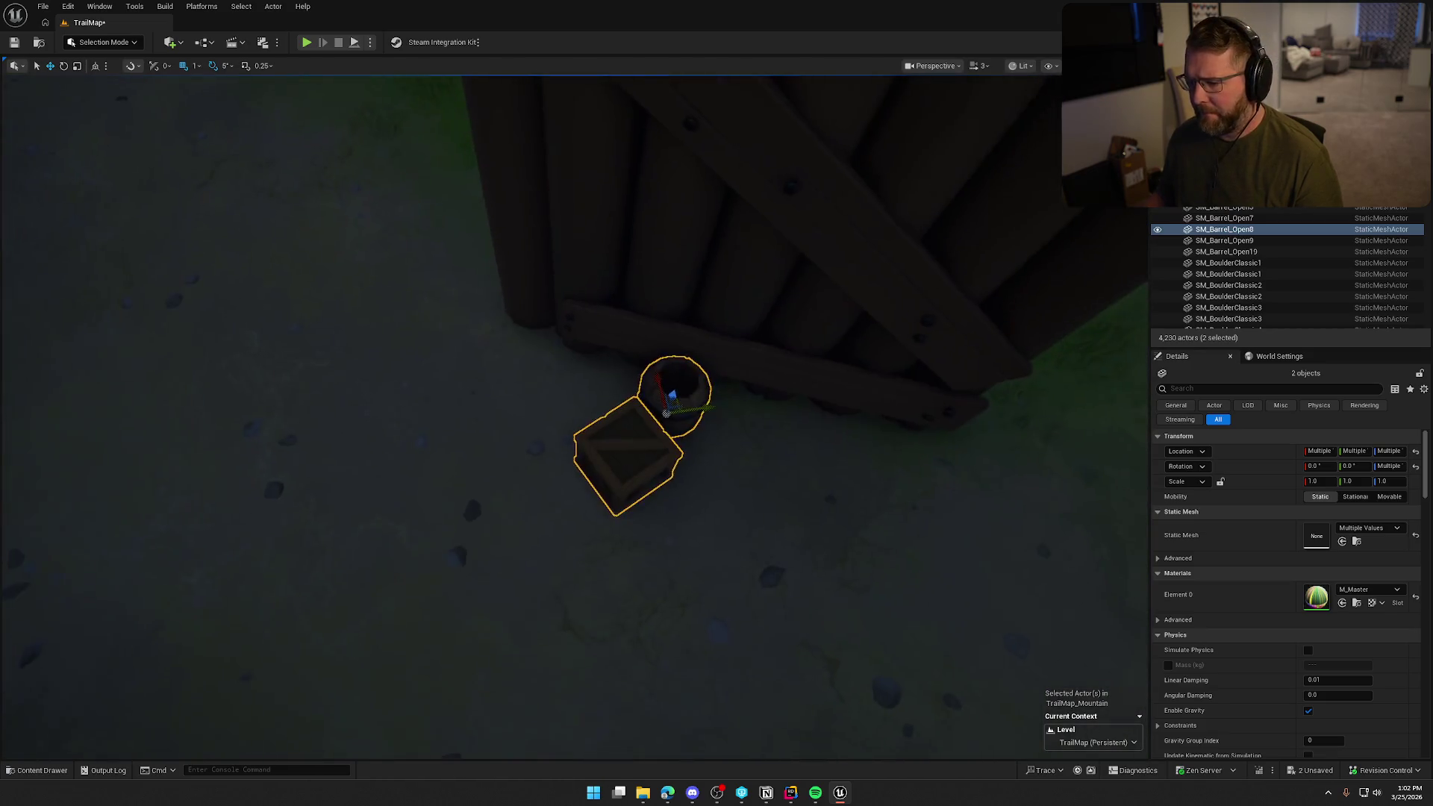
pyautogui.moveTo(675, 453)
pyautogui.mouseDown()
pyautogui.moveTo(727, 373)
pyautogui.moveTo(770, 422)
pyautogui.moveTo(734, 361)
pyautogui.mouseUp()
pyautogui.moveTo(672, 289); pyautogui.dragTo(663, 260)
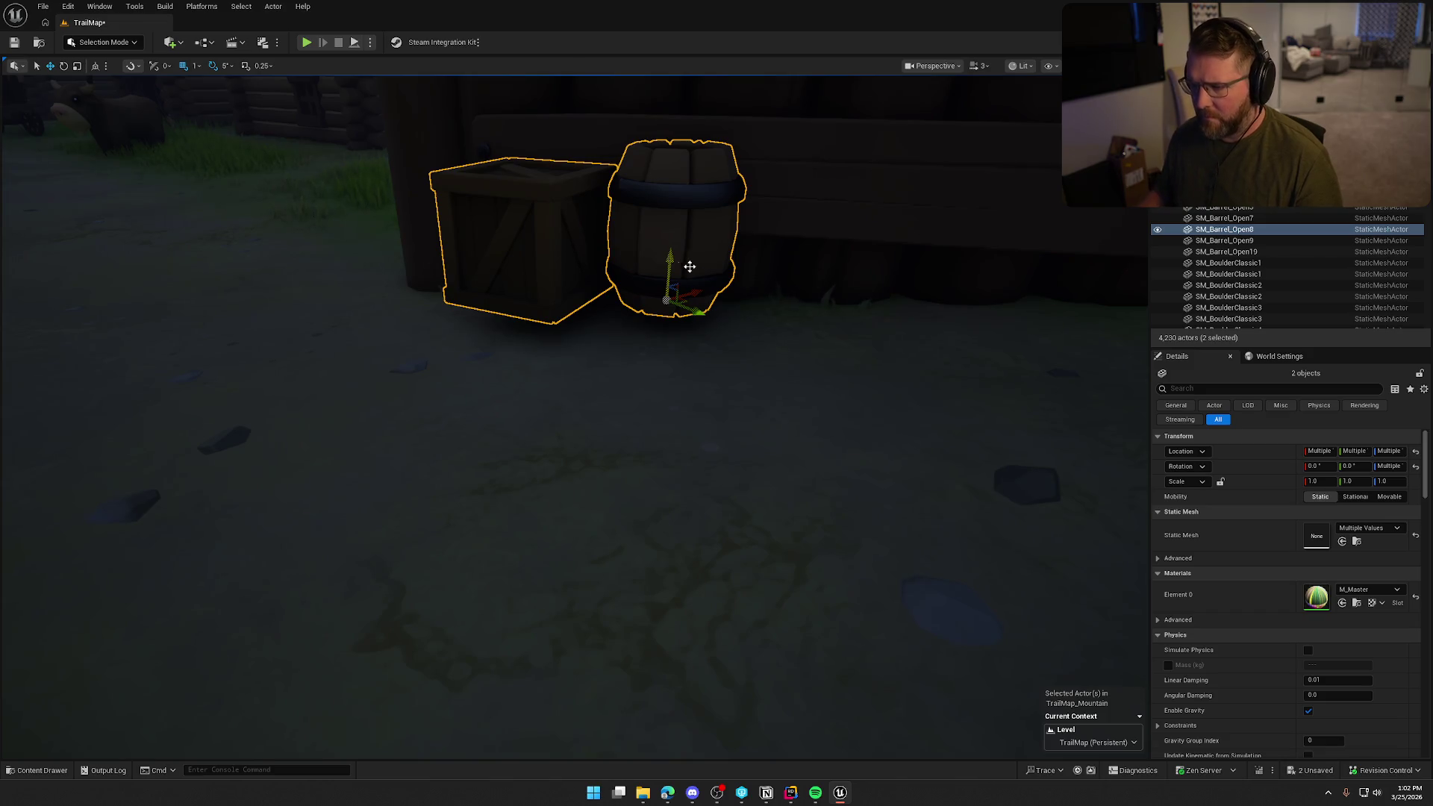
pyautogui.moveTo(685, 298); pyautogui.dragTo(670, 326)
# - Lower SM_Crate57 and SM_Barrel_Open8 onto the ground beside the right door
pyautogui.click(491, 275)
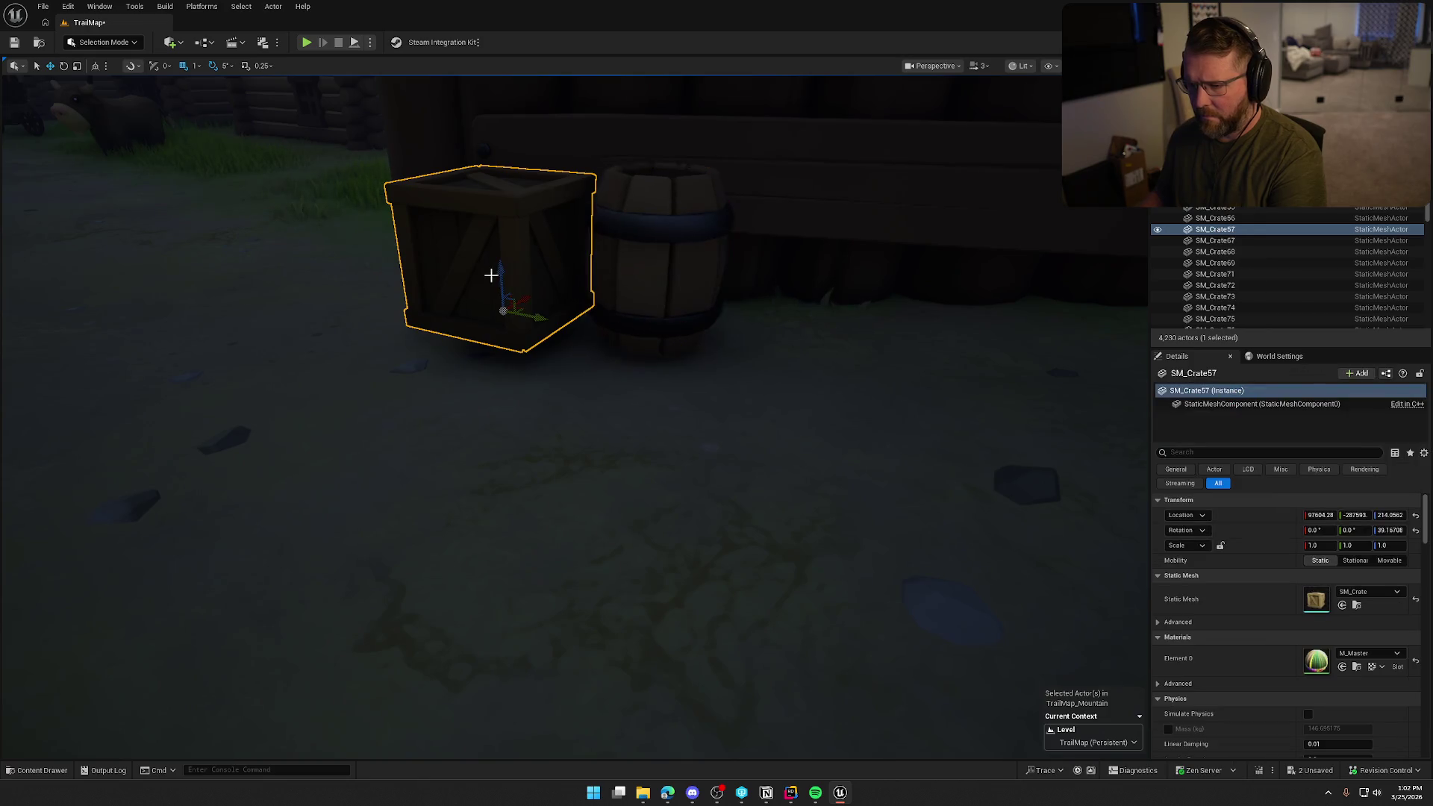
pyautogui.moveTo(499, 284); pyautogui.dragTo(503, 298)
pyautogui.click(651, 285)
pyautogui.scroll(-2, 642, 277)
pyautogui.moveTo(645, 264)
pyautogui.mouseDown()
pyautogui.moveTo(629, 465)
pyautogui.moveTo(608, 475)
pyautogui.moveTo(627, 299)
pyautogui.moveTo(649, 396)
pyautogui.mouseUp()
pyautogui.keyDown('ctrl'); pyautogui.click(538, 267); pyautogui.keyUp('ctrl')
pyautogui.press('Escape')
# - Save the level, checking out the TrailMap and TrailMap_Mountain files when prompted
pyautogui.hotkey('ctrl', 's')
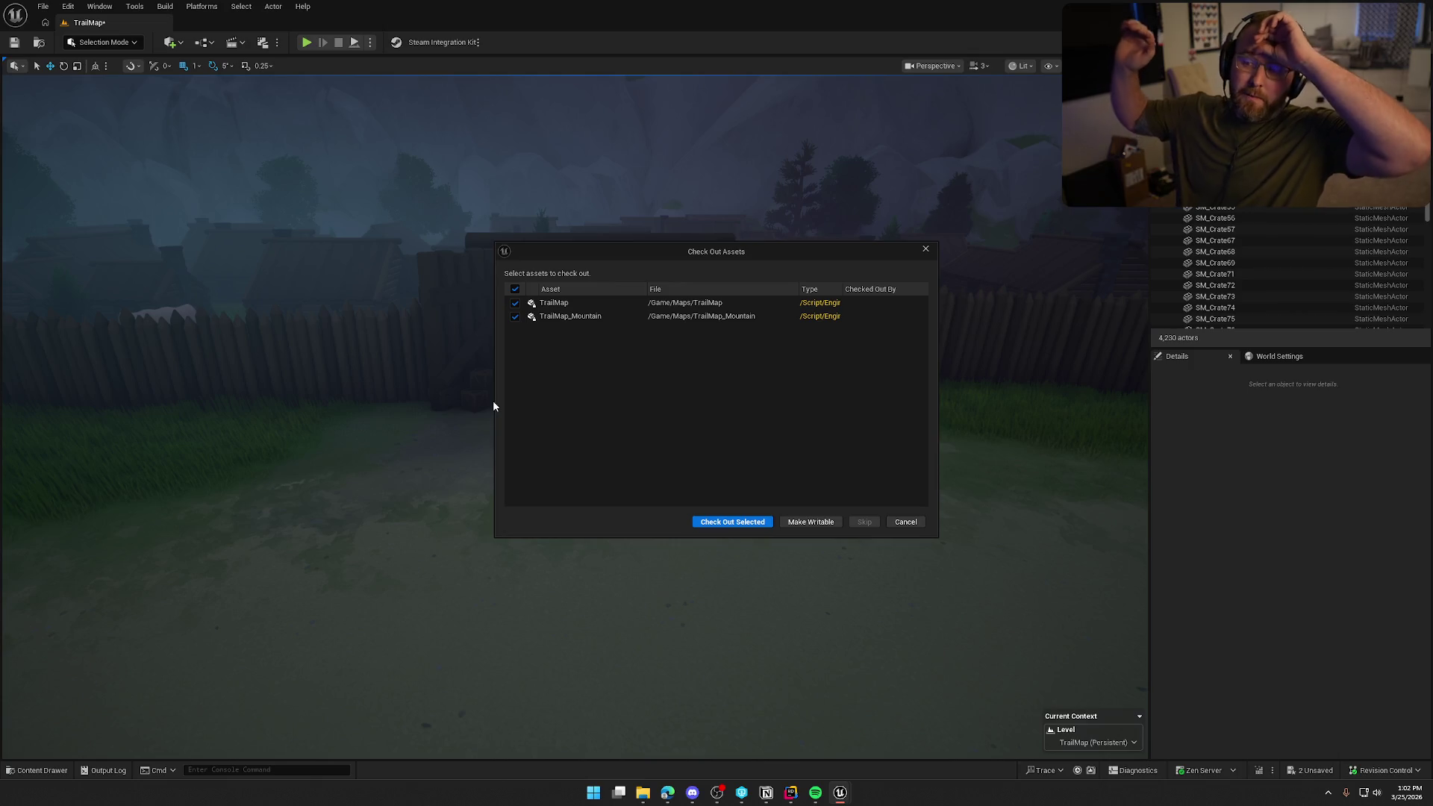
pyautogui.click(725, 523)
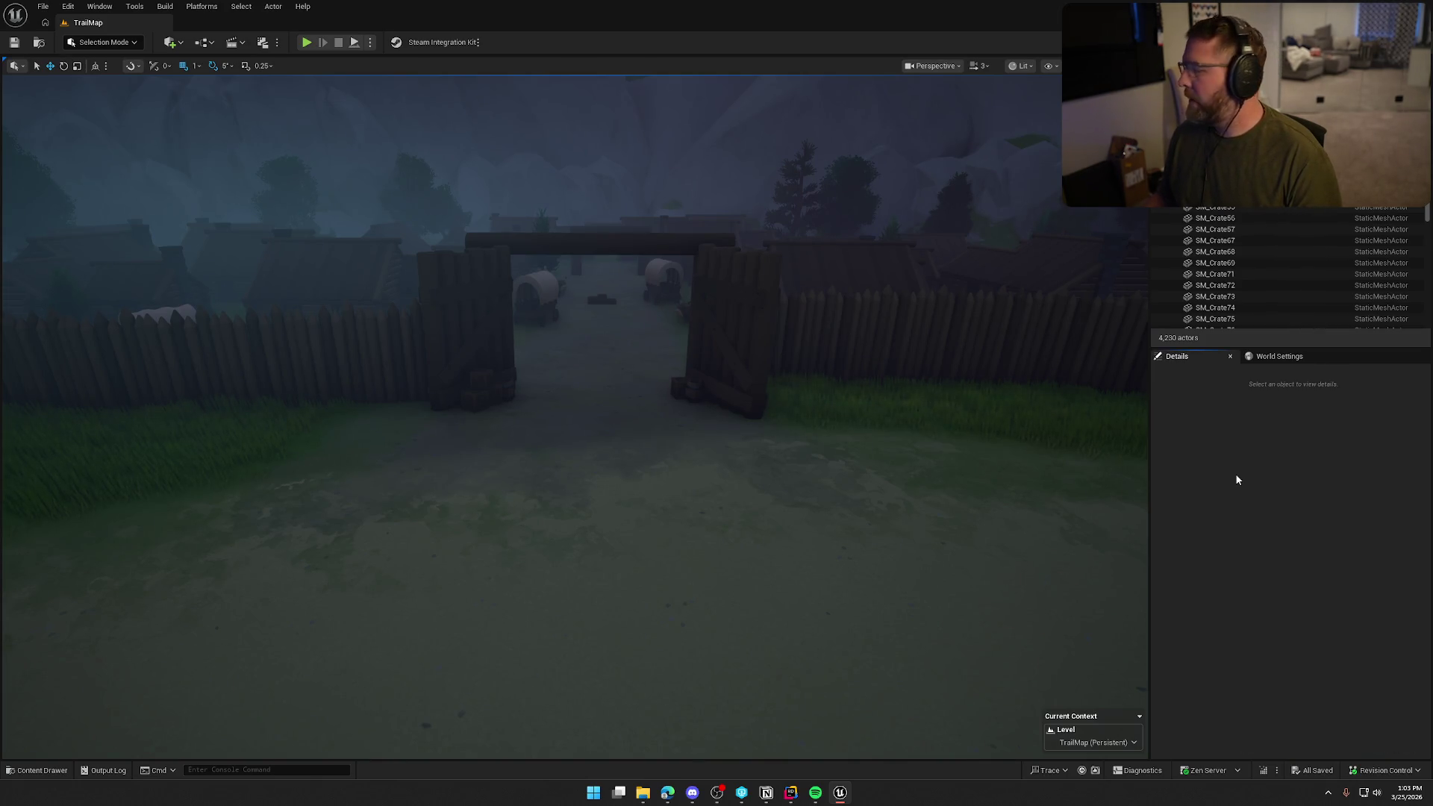
# - Review the lake and village from the air, return to the store-yard bookmark, then switch to the browser
pyautogui.moveTo(741, 354)
pyautogui.mouseDown()
pyautogui.moveTo(741, 336)
pyautogui.moveTo(741, 388)
pyautogui.moveTo(741, 312)
pyautogui.mouseUp()
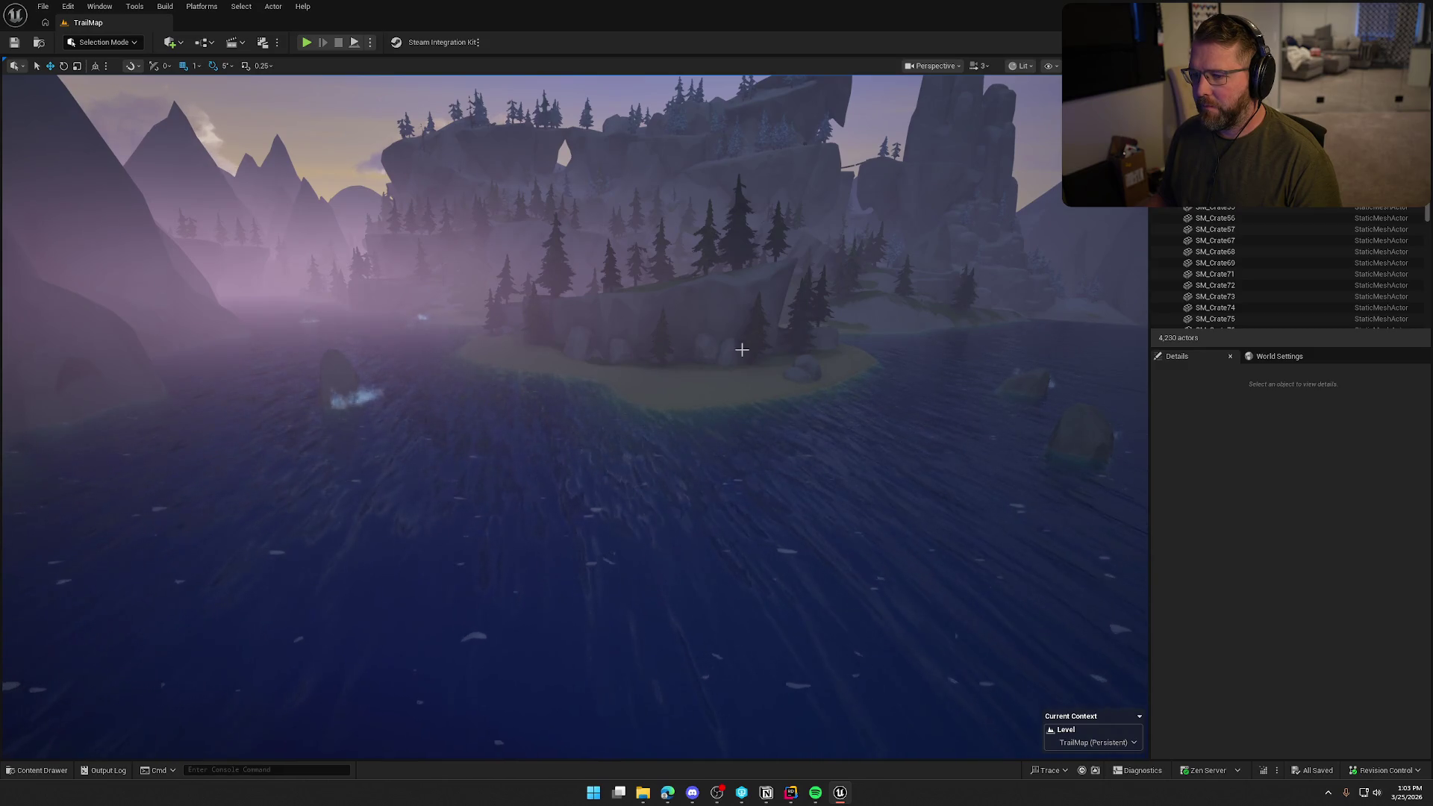
pyautogui.press('1')
pyautogui.moveTo(741, 350)
pyautogui.mouseDown()
pyautogui.moveTo(741, 388)
pyautogui.moveTo(741, 321)
pyautogui.moveTo(741, 349)
pyautogui.mouseUp()
pyautogui.press('1')
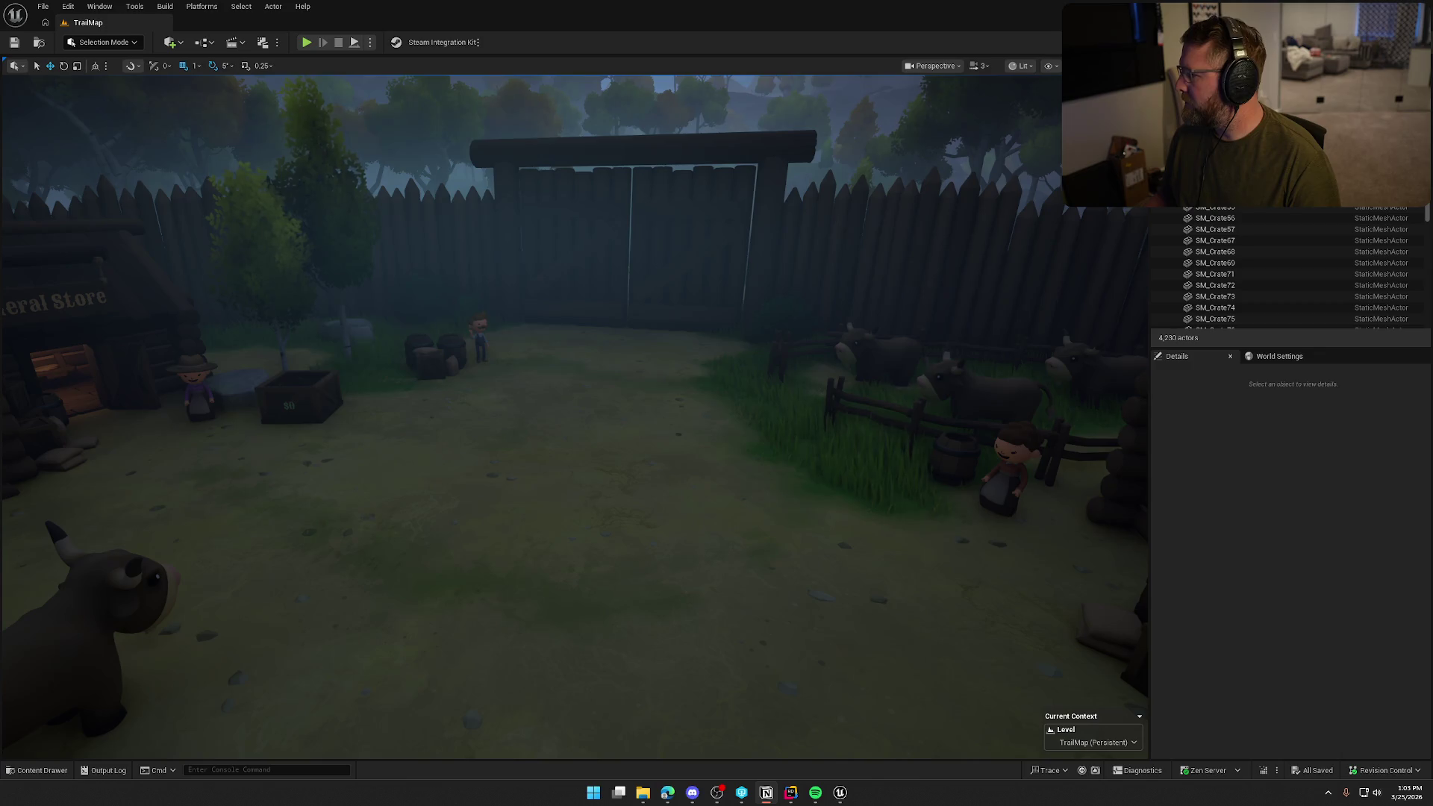
pyautogui.click(1218, 464)
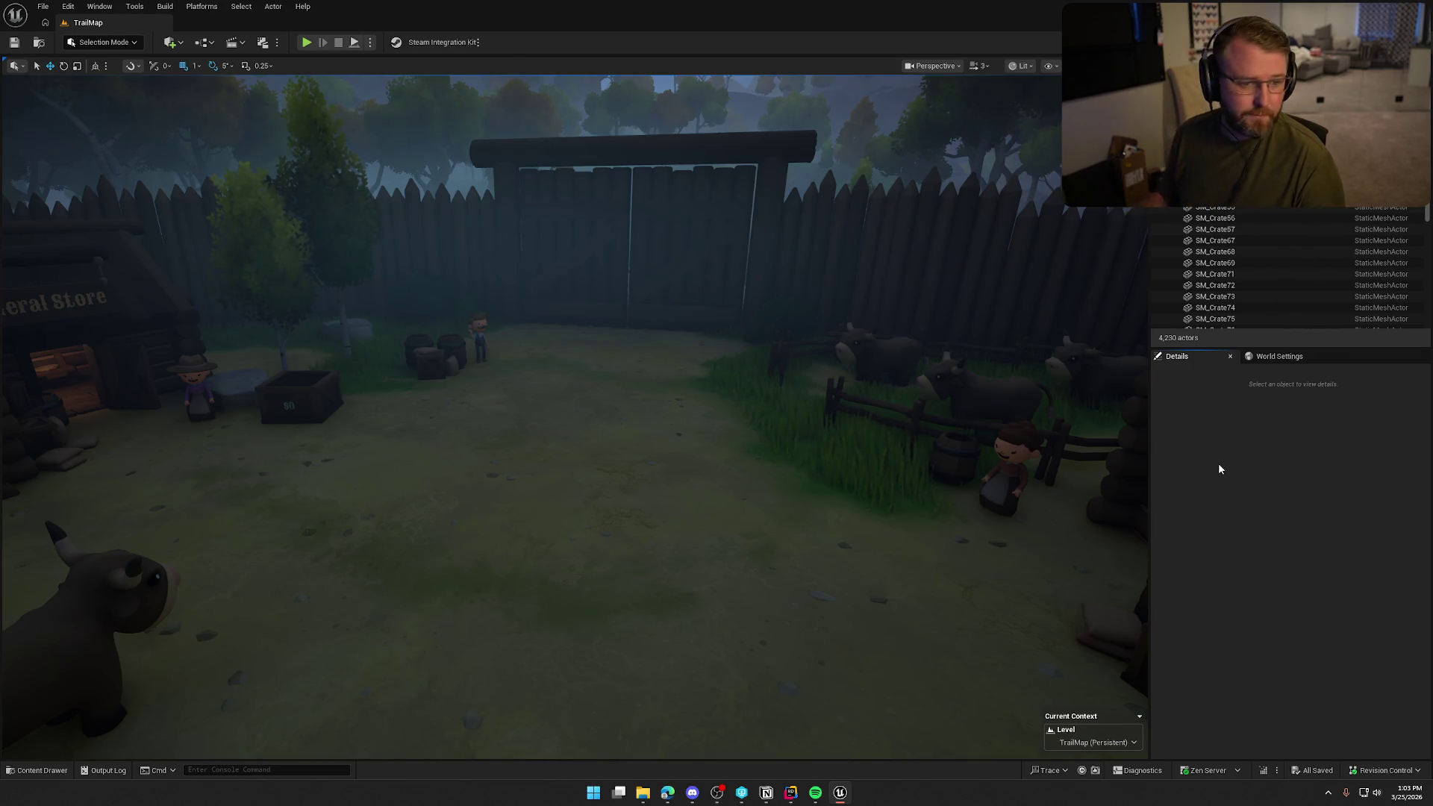
pyautogui.hotkey('alt', 'Tab')
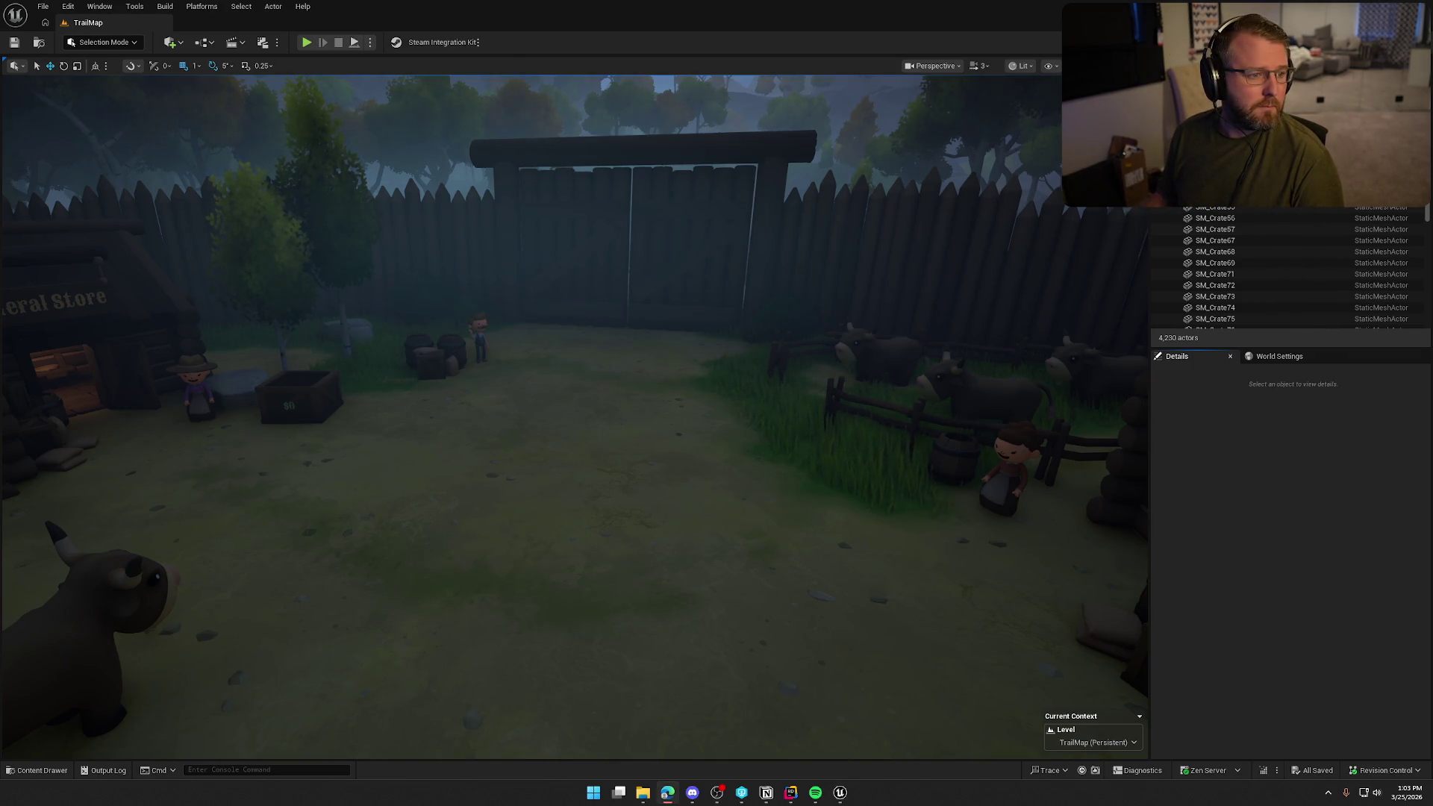
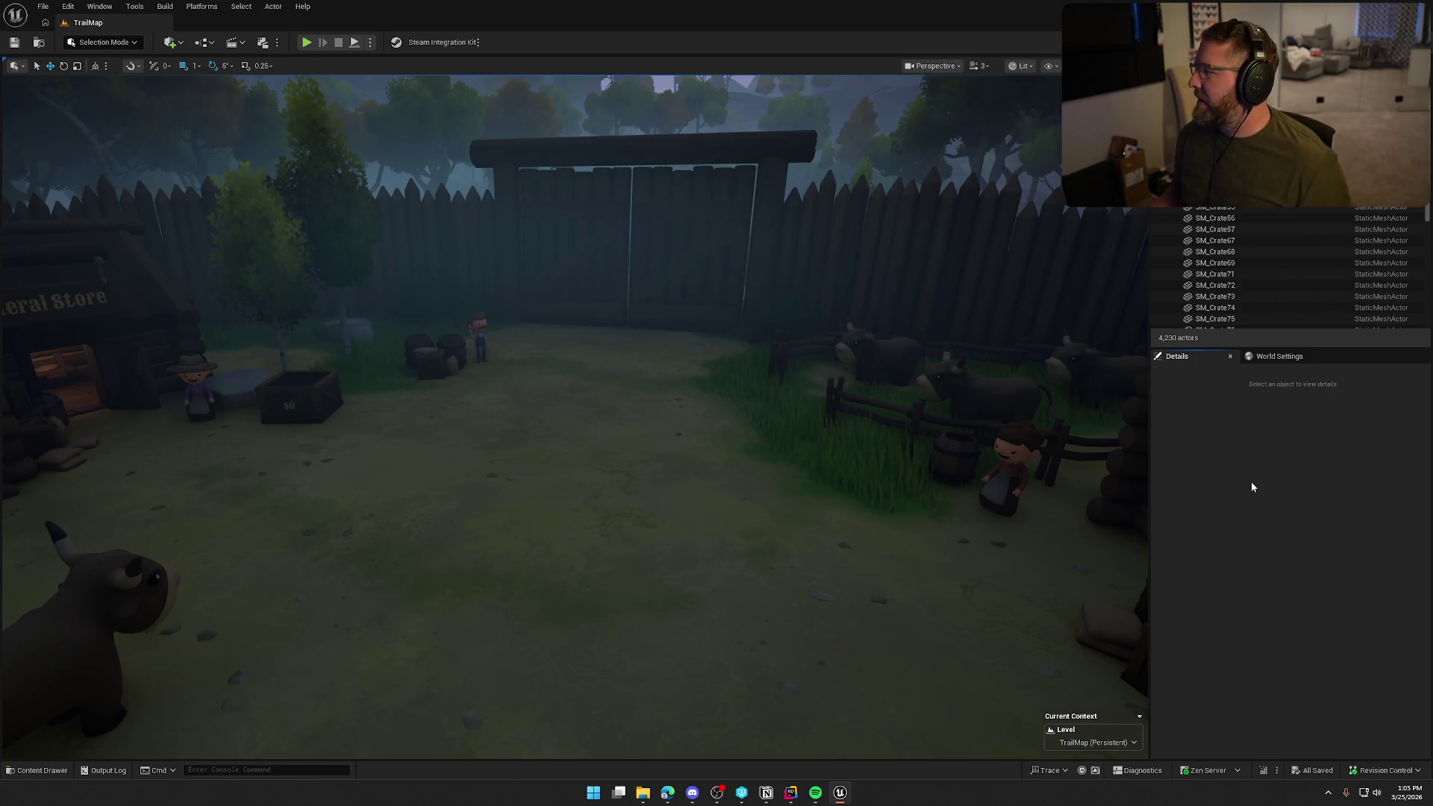
# - Move the Notion To Do board to the left of the screen and close the NPCs page to show the full board
pyautogui.hotkey('alt', 'Tab')
pyautogui.moveTo(1377, 69); pyautogui.dragTo(608, 69)
pyautogui.click(383, 344)
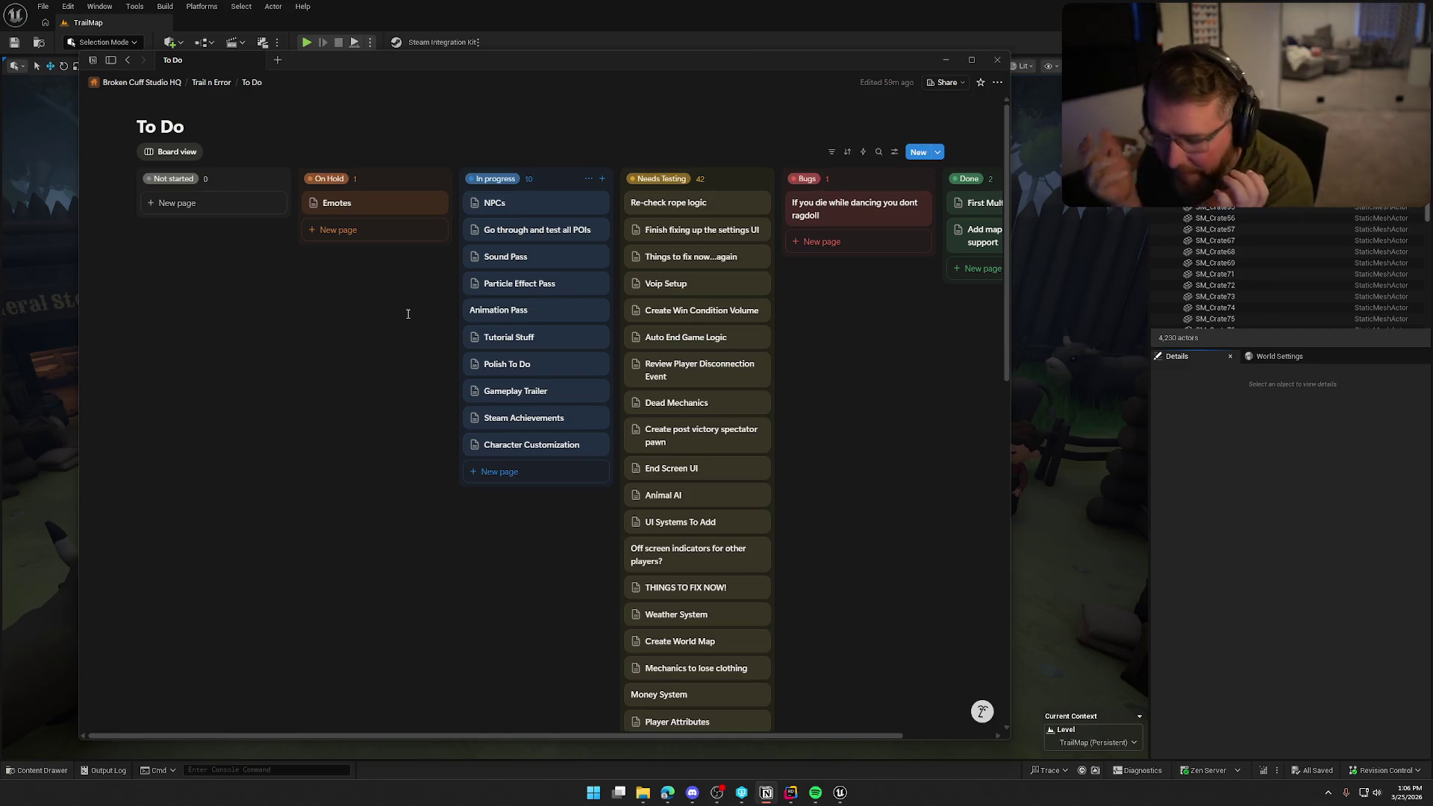
pyautogui.click(505, 256)
pyautogui.scroll(-5, 839, 432)
pyautogui.scroll(-4, 840, 432)
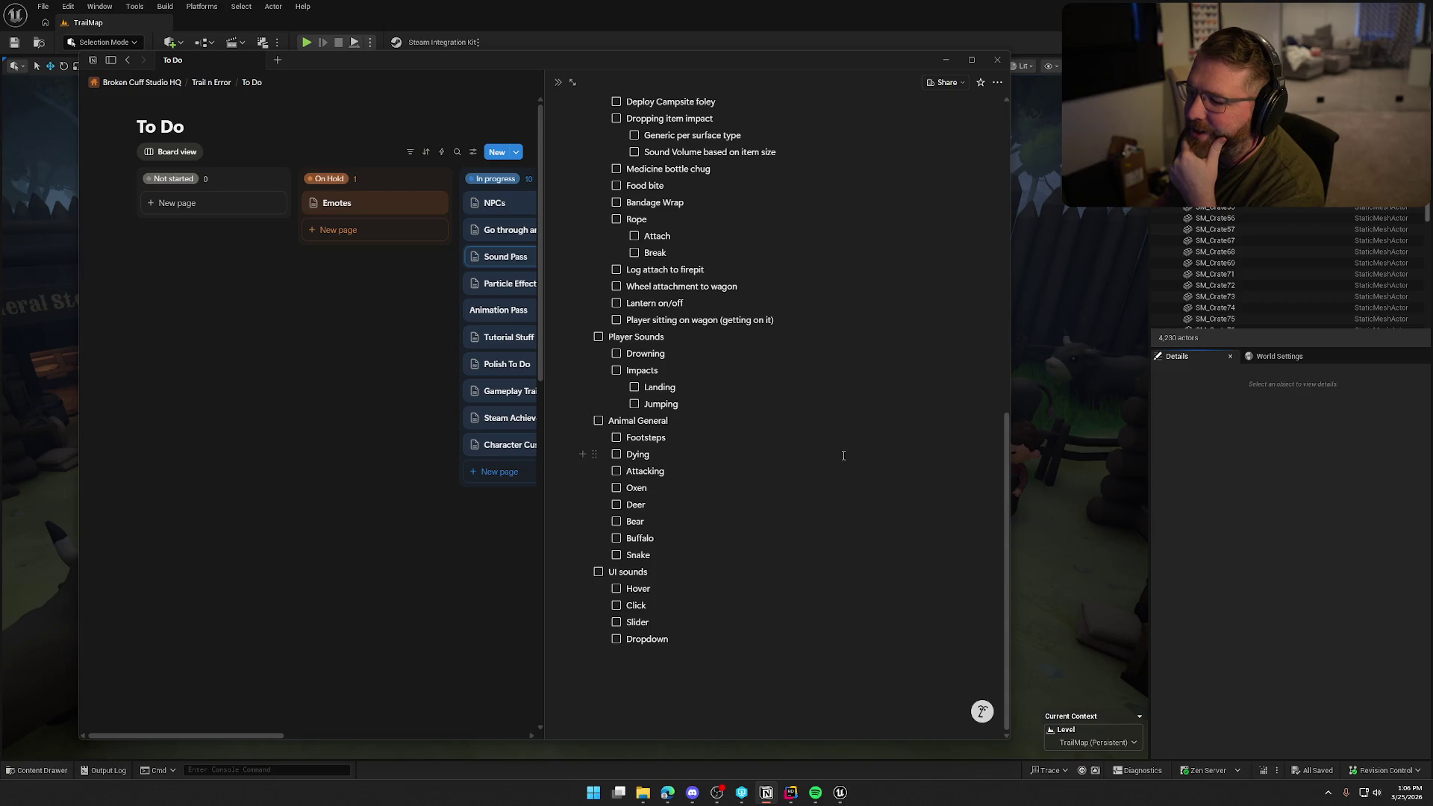
pyautogui.scroll(7, 860, 463)
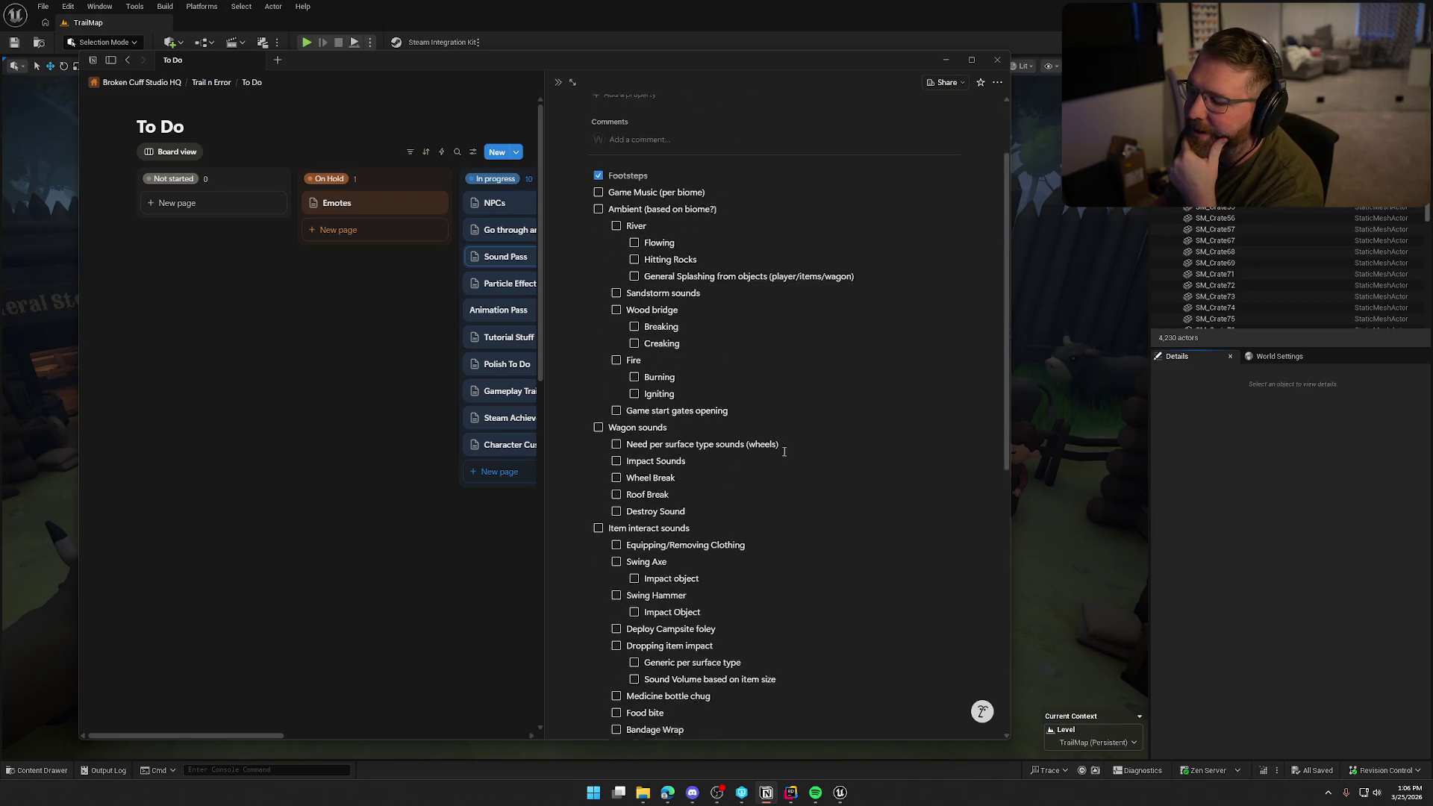
pyautogui.scroll(-5, 662, 208)
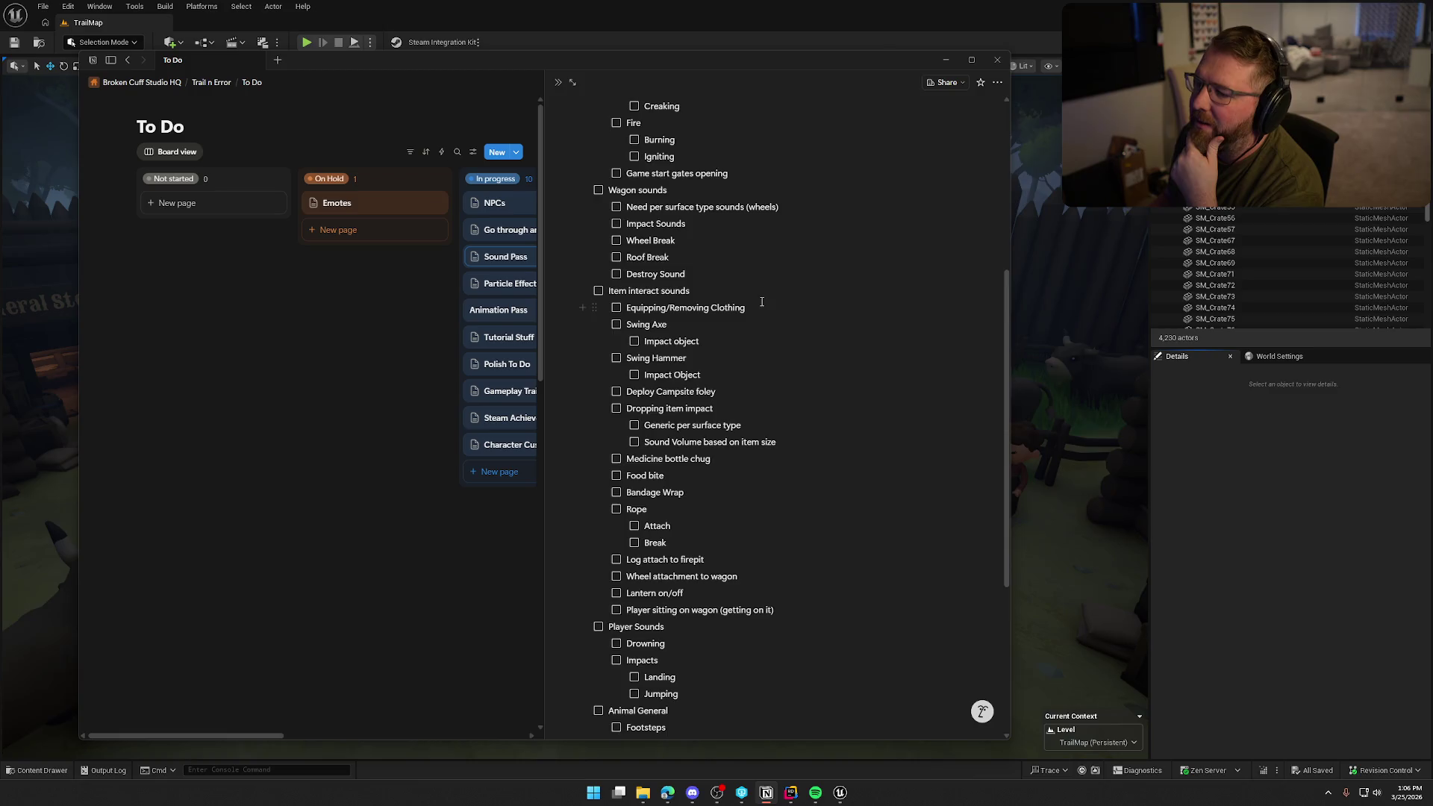
pyautogui.scroll(-3, 705, 389)
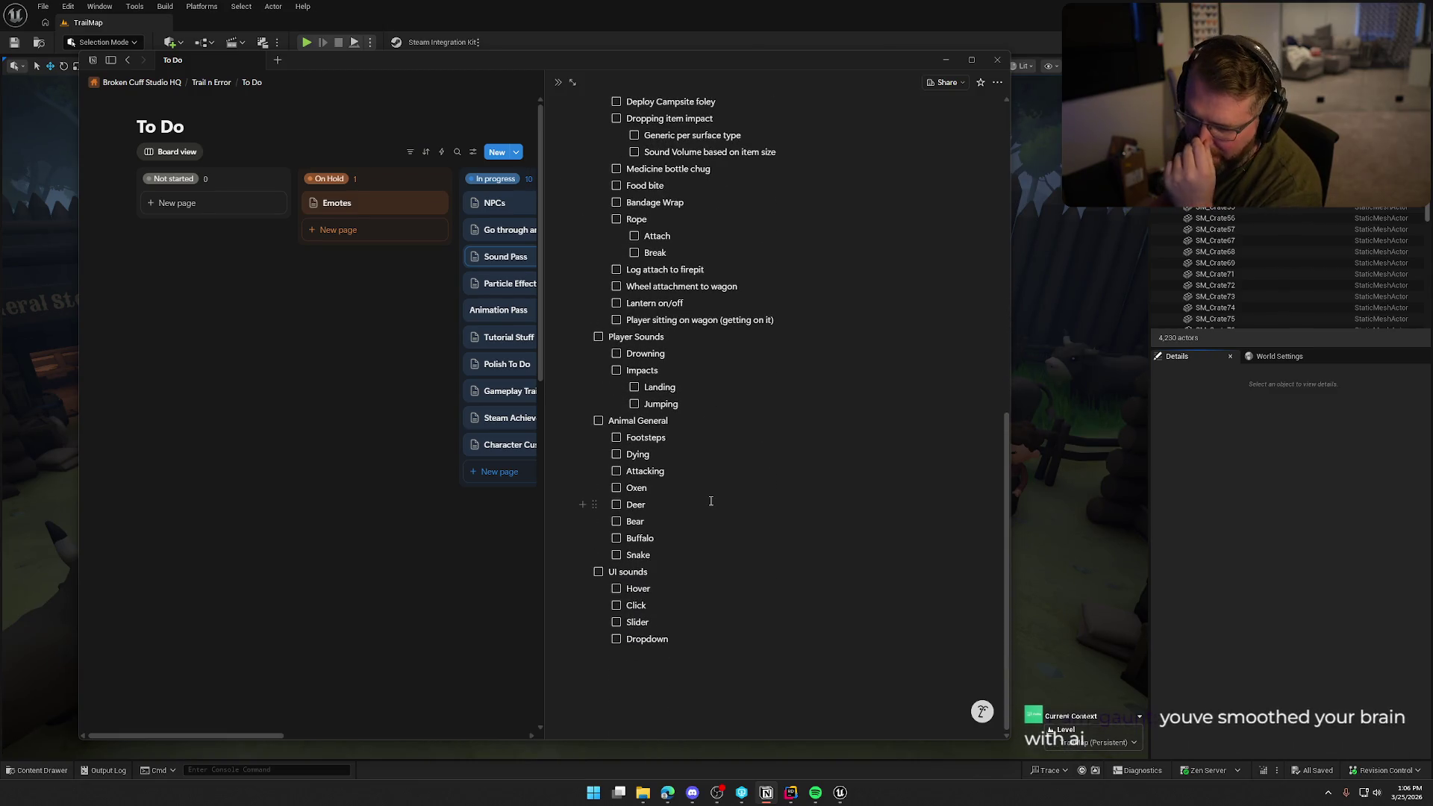
pyautogui.scroll(9, 716, 507)
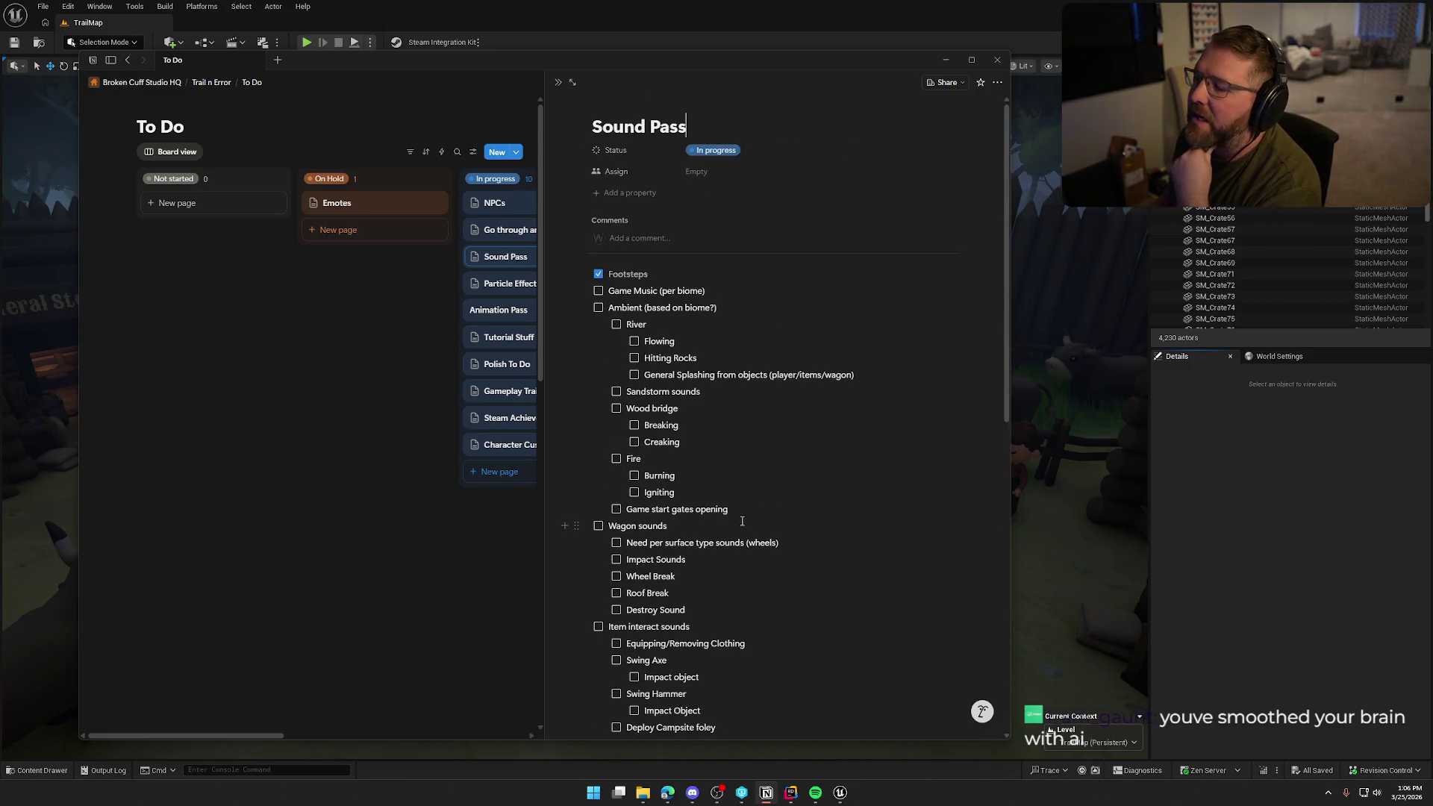
pyautogui.scroll(-2, 741, 521)
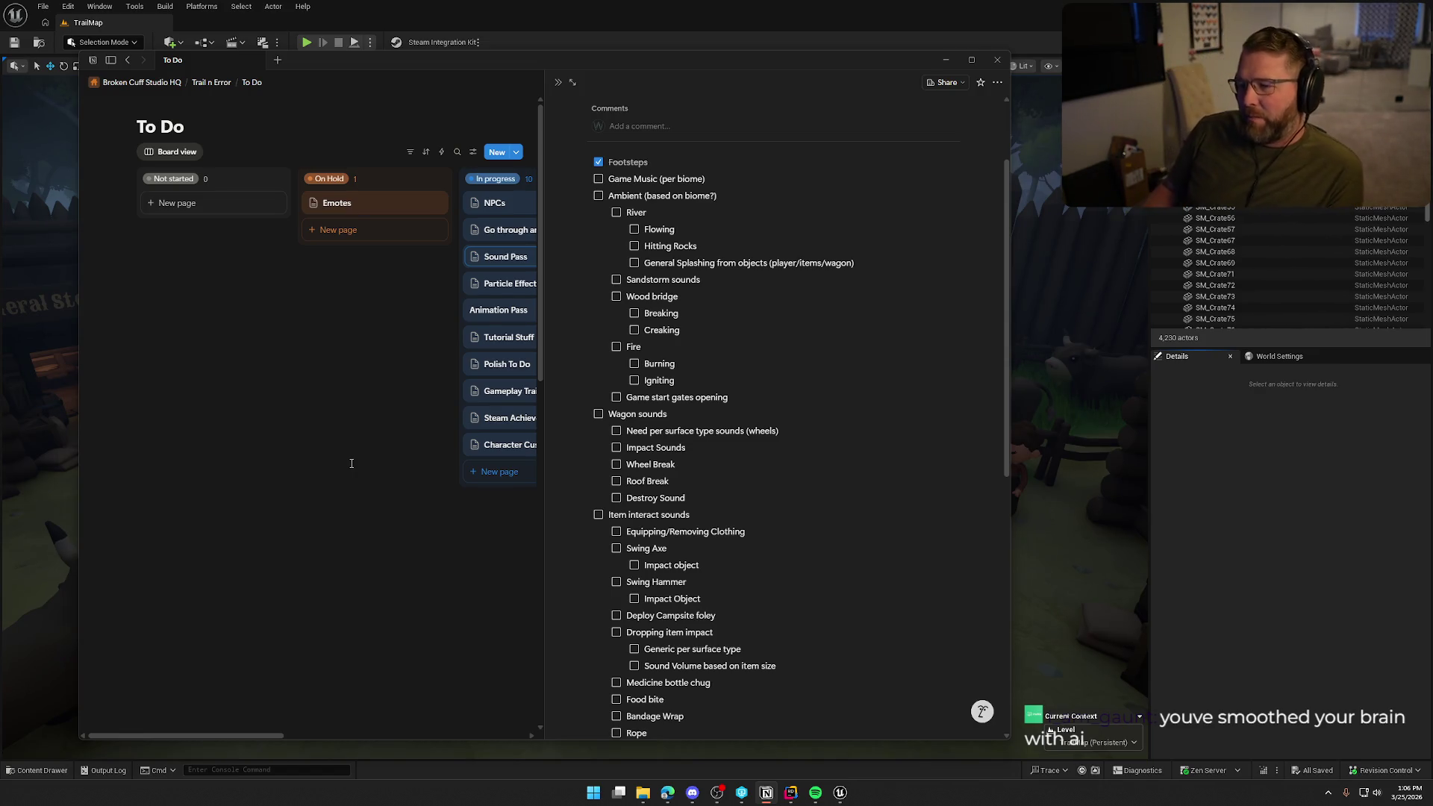
pyautogui.click(351, 463)
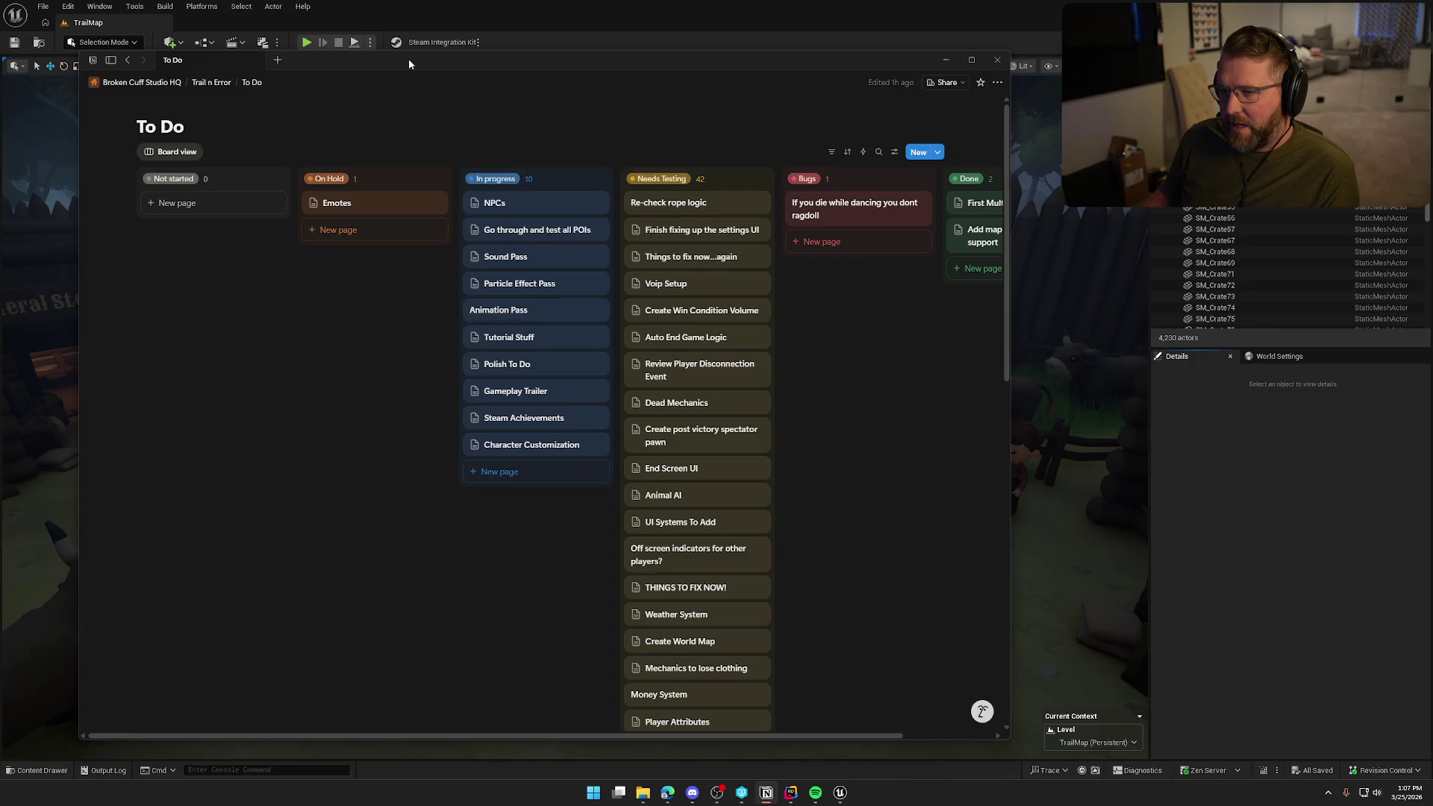
# - Return to the editor and open the Content Drawer at Logic > Interactables > Items, listing 15 blueprints
pyautogui.hotkey('alt', 'Tab')
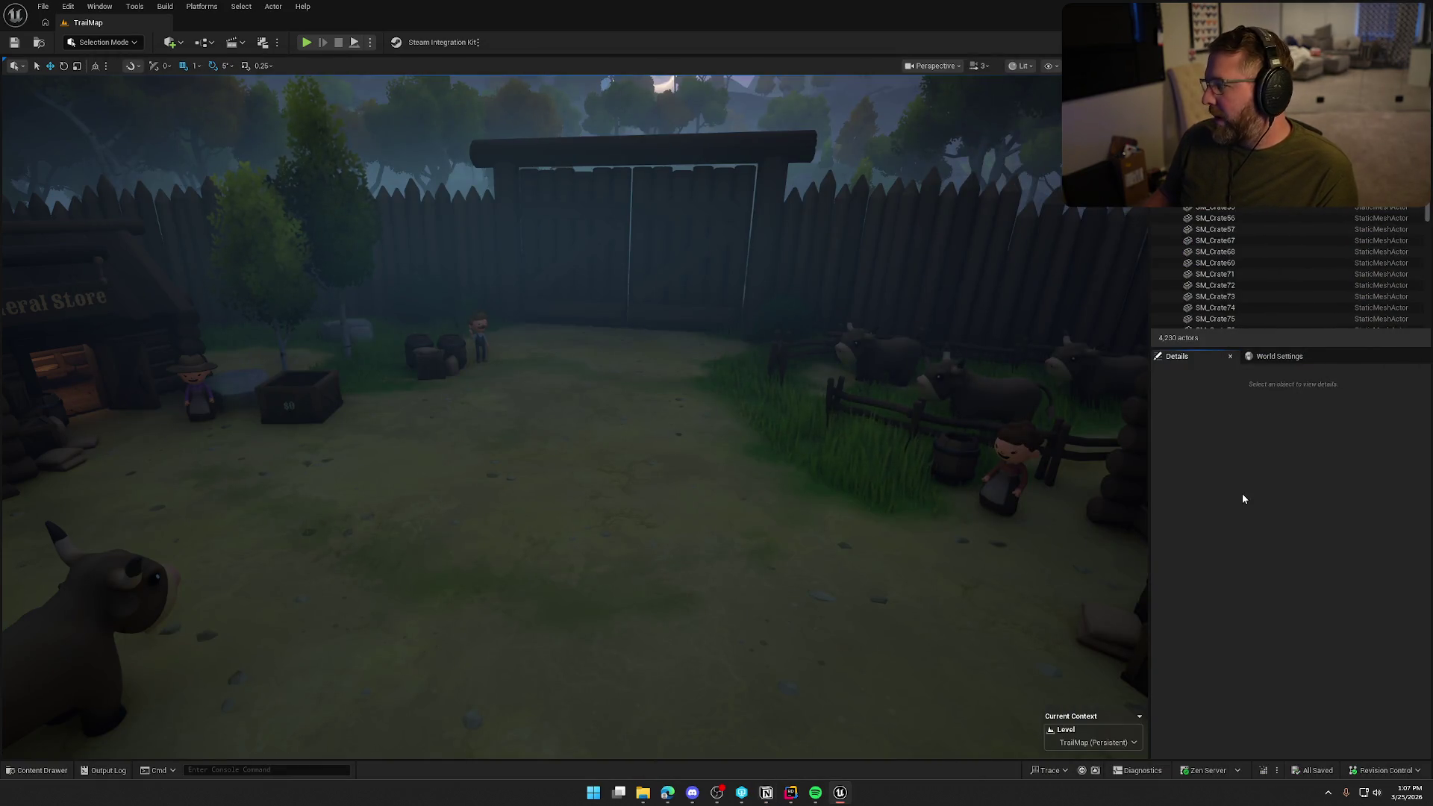
pyautogui.moveTo(493, 520)
pyautogui.mouseDown()
pyautogui.moveTo(444, 488)
pyautogui.moveTo(493, 520)
pyautogui.mouseUp()
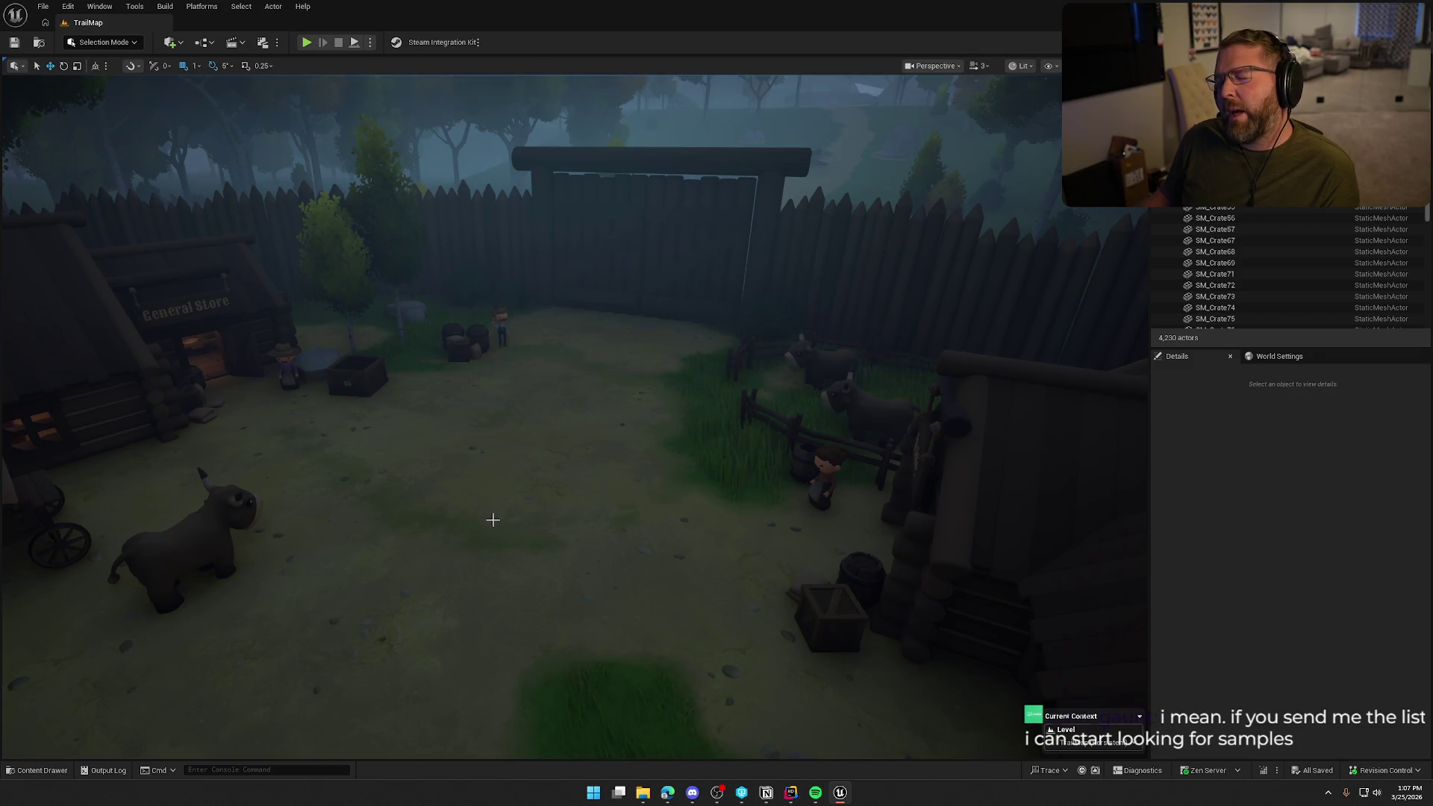
pyautogui.hotkey('ctrl', 'space')
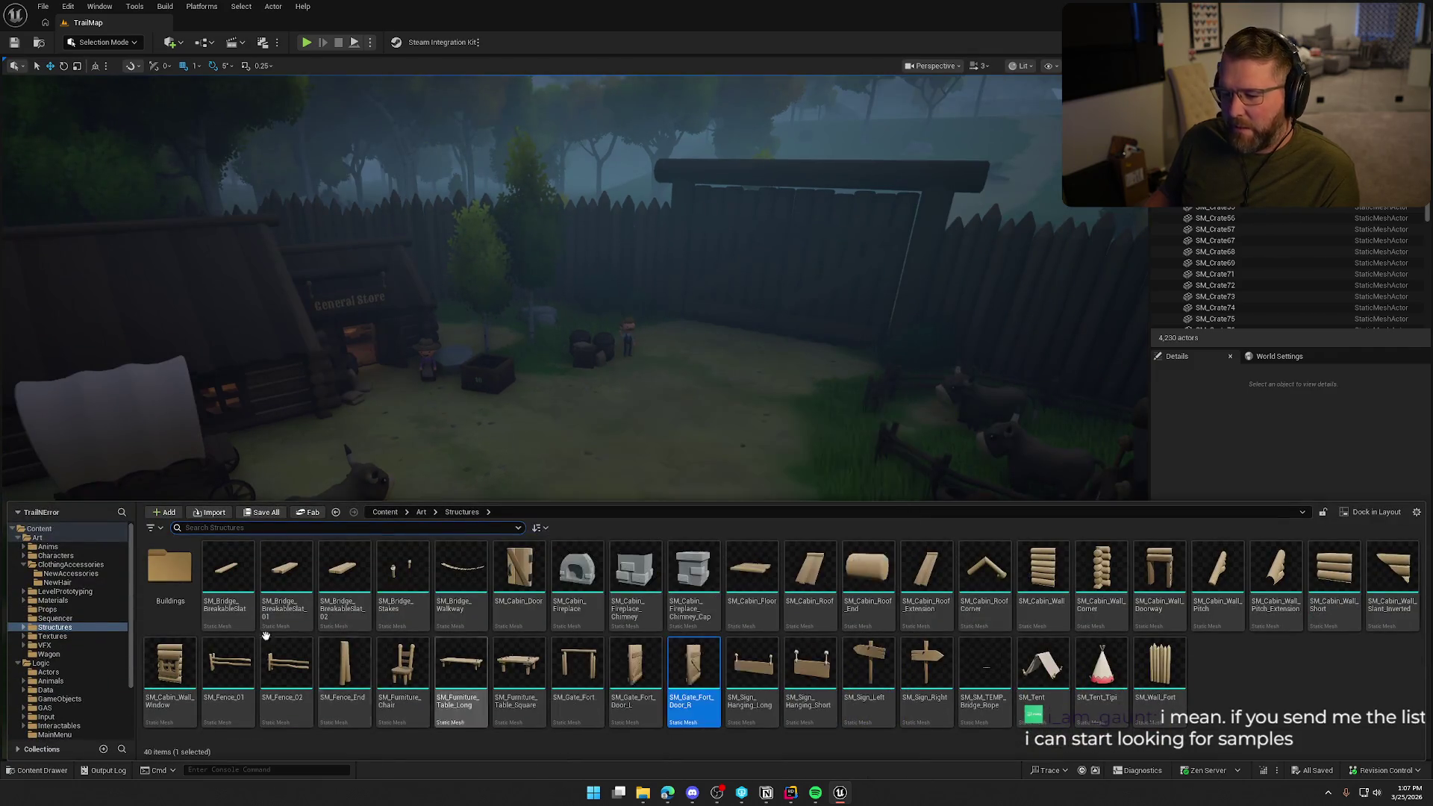
pyautogui.click(18, 537)
pyautogui.click(41, 546)
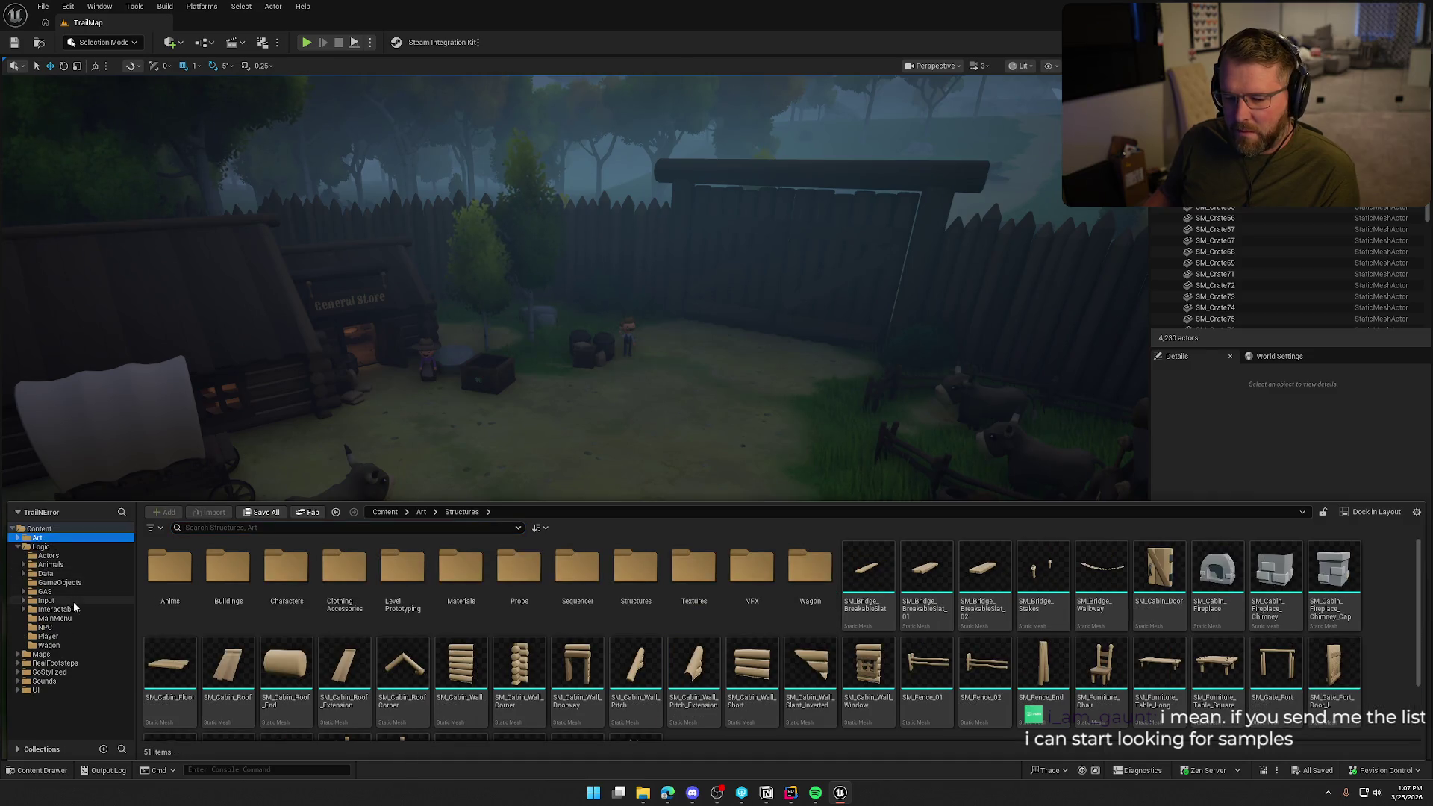
pyautogui.click(59, 609)
pyautogui.doubleClick(170, 569)
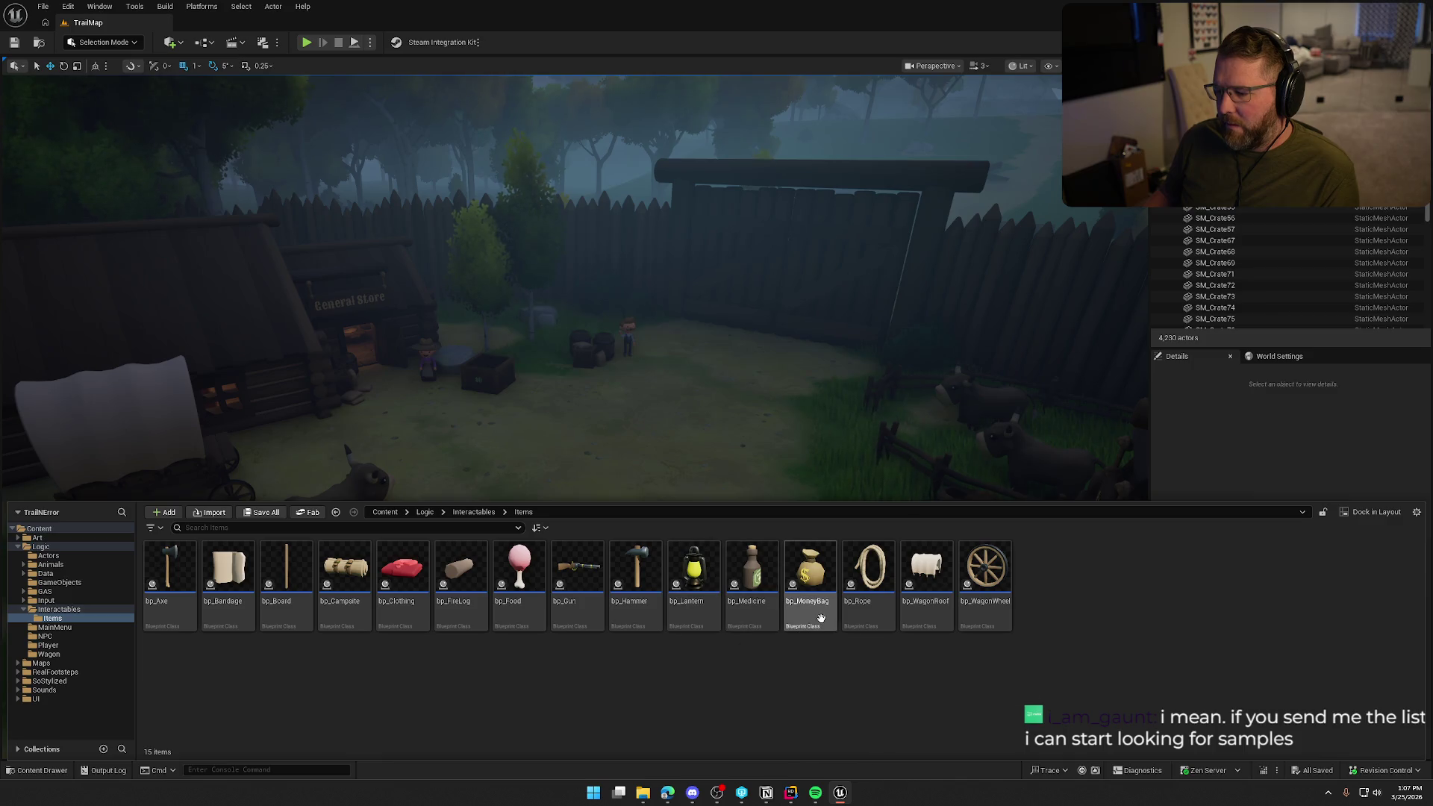
pyautogui.moveTo(881, 622)
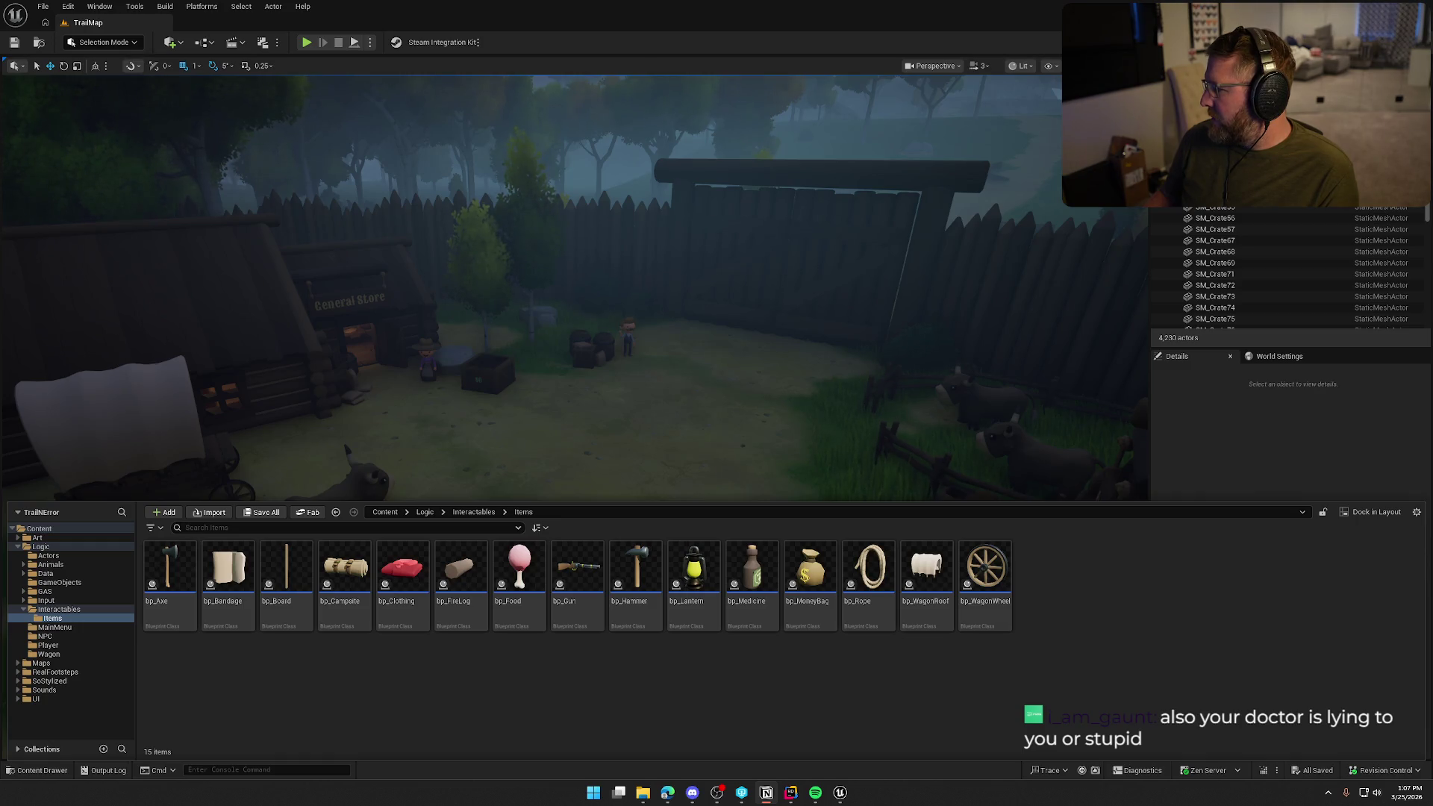
# - Collapse the Content Drawer and pull the camera back and up over the TrailMap yard
pyautogui.click(1246, 445)
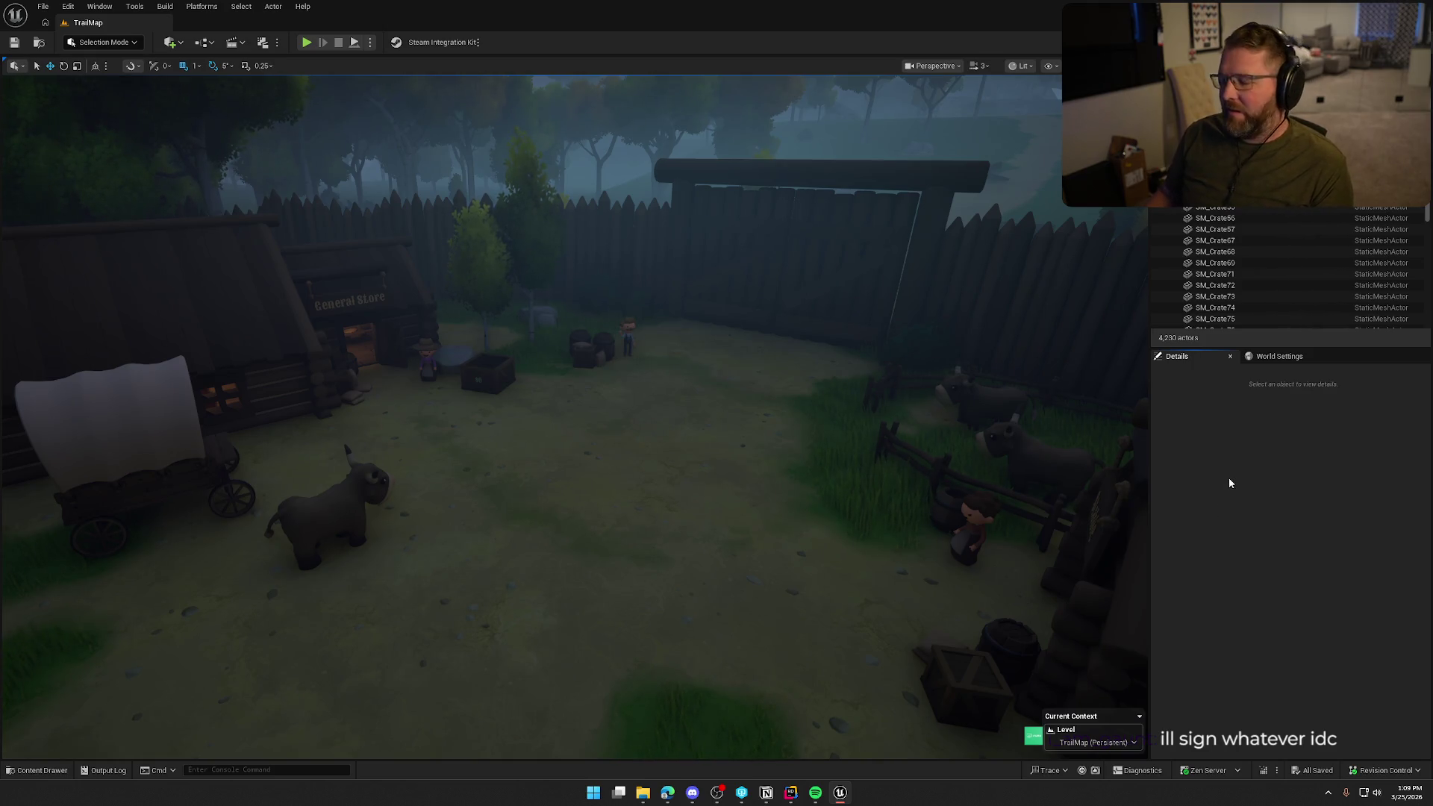
pyautogui.moveTo(722, 321)
pyautogui.mouseDown()
pyautogui.moveTo(709, 377)
pyautogui.moveTo(796, 415)
pyautogui.mouseUp()
# - Reopen the Content Drawer and browse the Maps, RealFootsteps, SoStylized, Sounds and UI folders
pyautogui.moveTo(704, 407)
pyautogui.mouseDown()
pyautogui.moveTo(703, 448)
pyautogui.moveTo(691, 396)
pyautogui.moveTo(669, 418)
pyautogui.moveTo(655, 377)
pyautogui.mouseUp()
pyautogui.hotkey('ctrl', 'space')
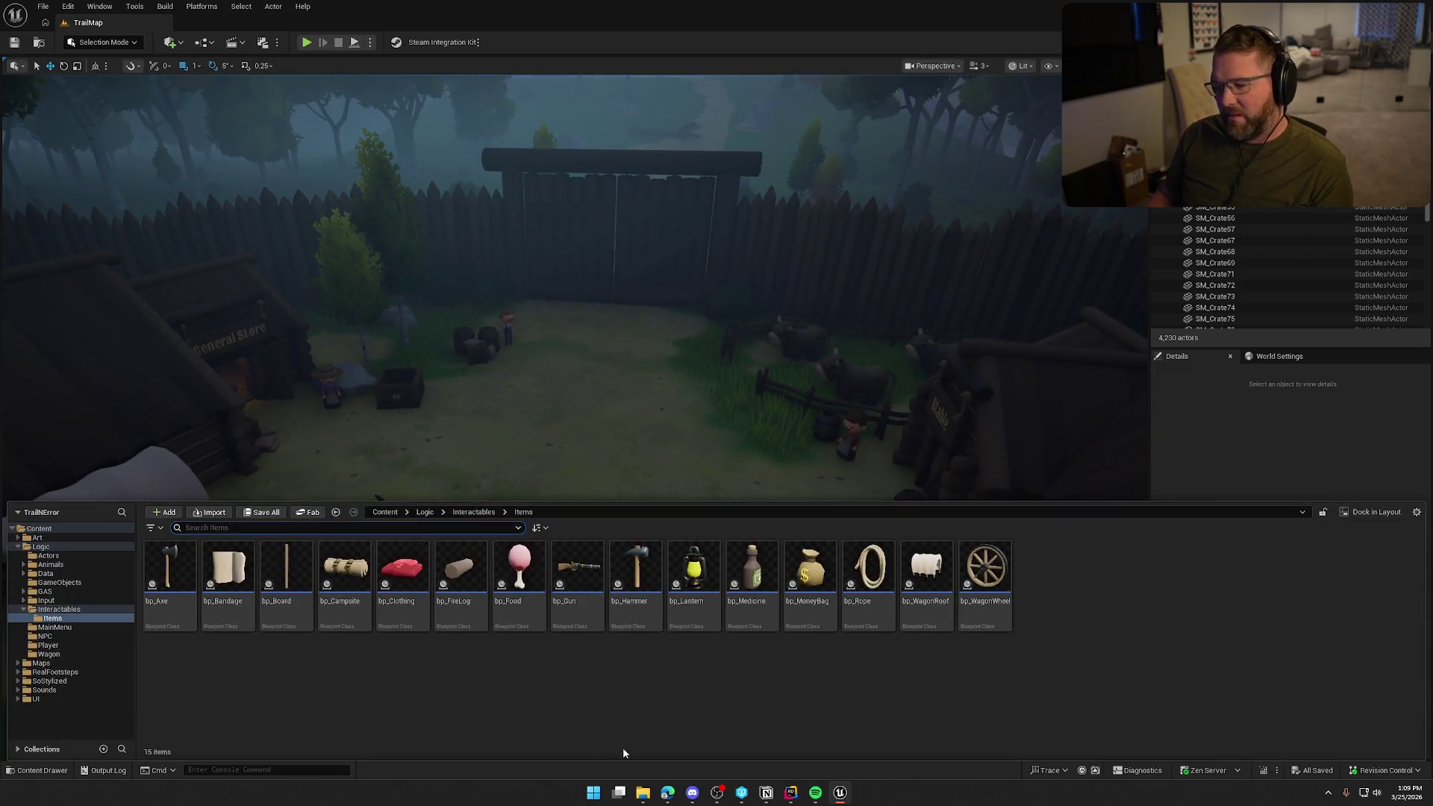
pyautogui.doubleClick(41, 547)
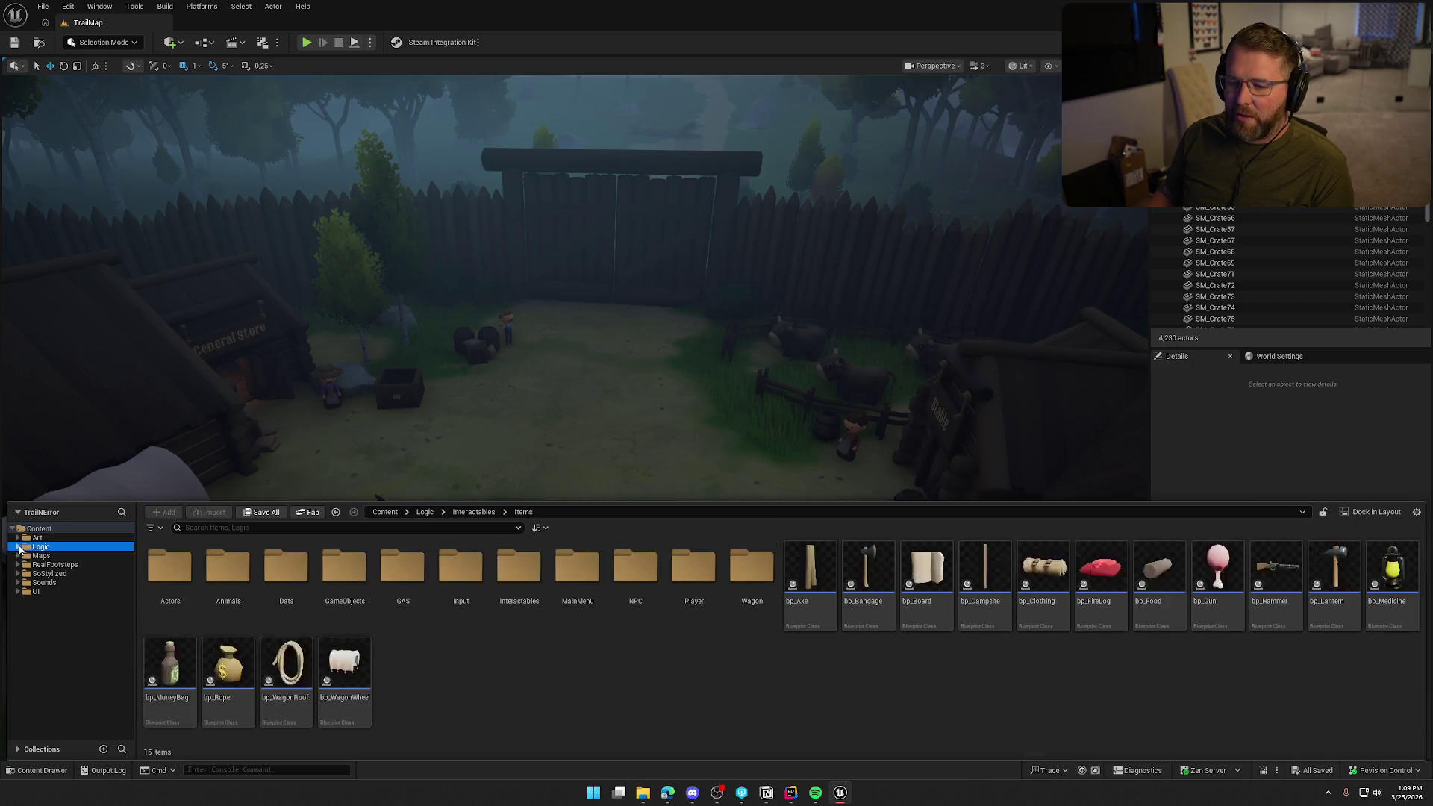
pyautogui.click(41, 556)
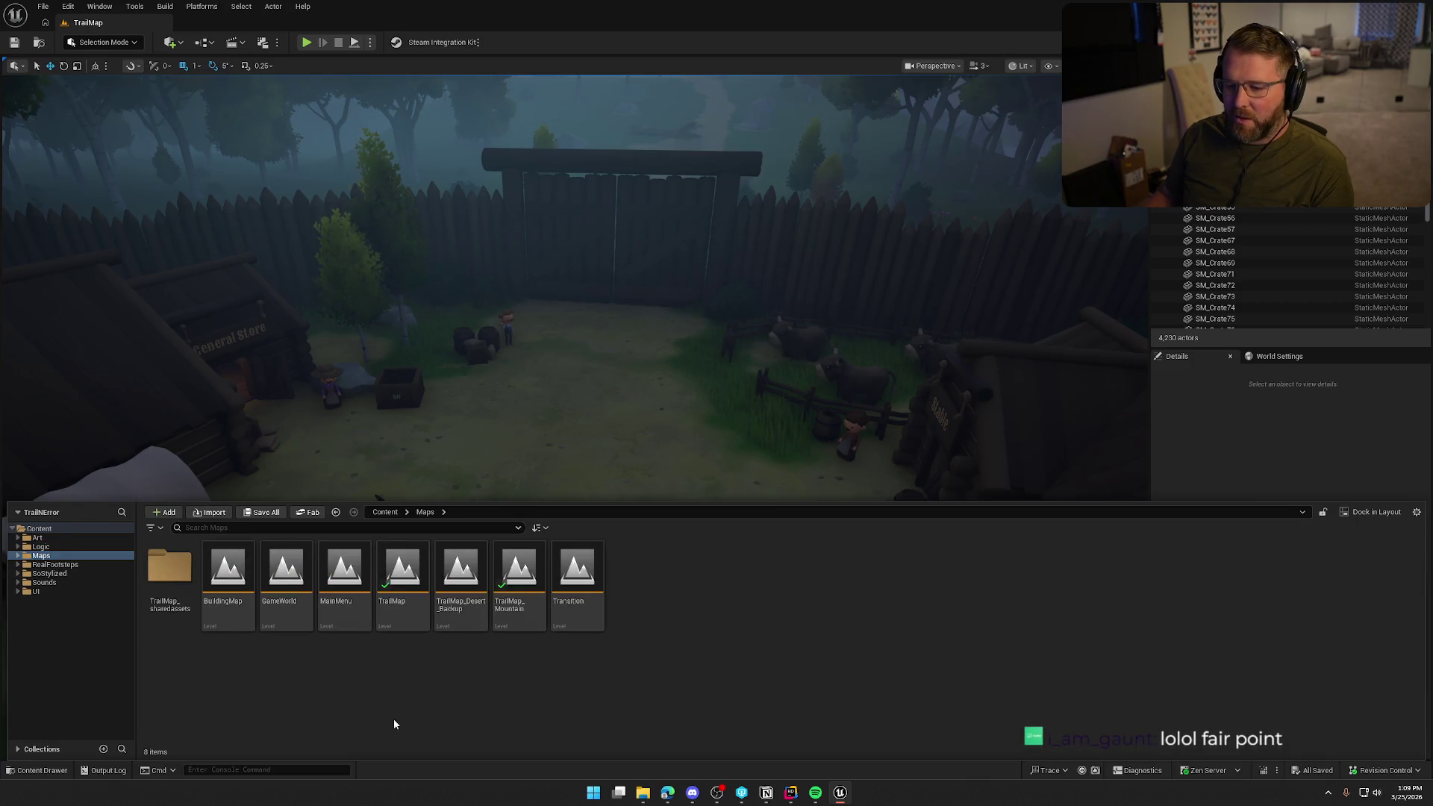
pyautogui.click(54, 564)
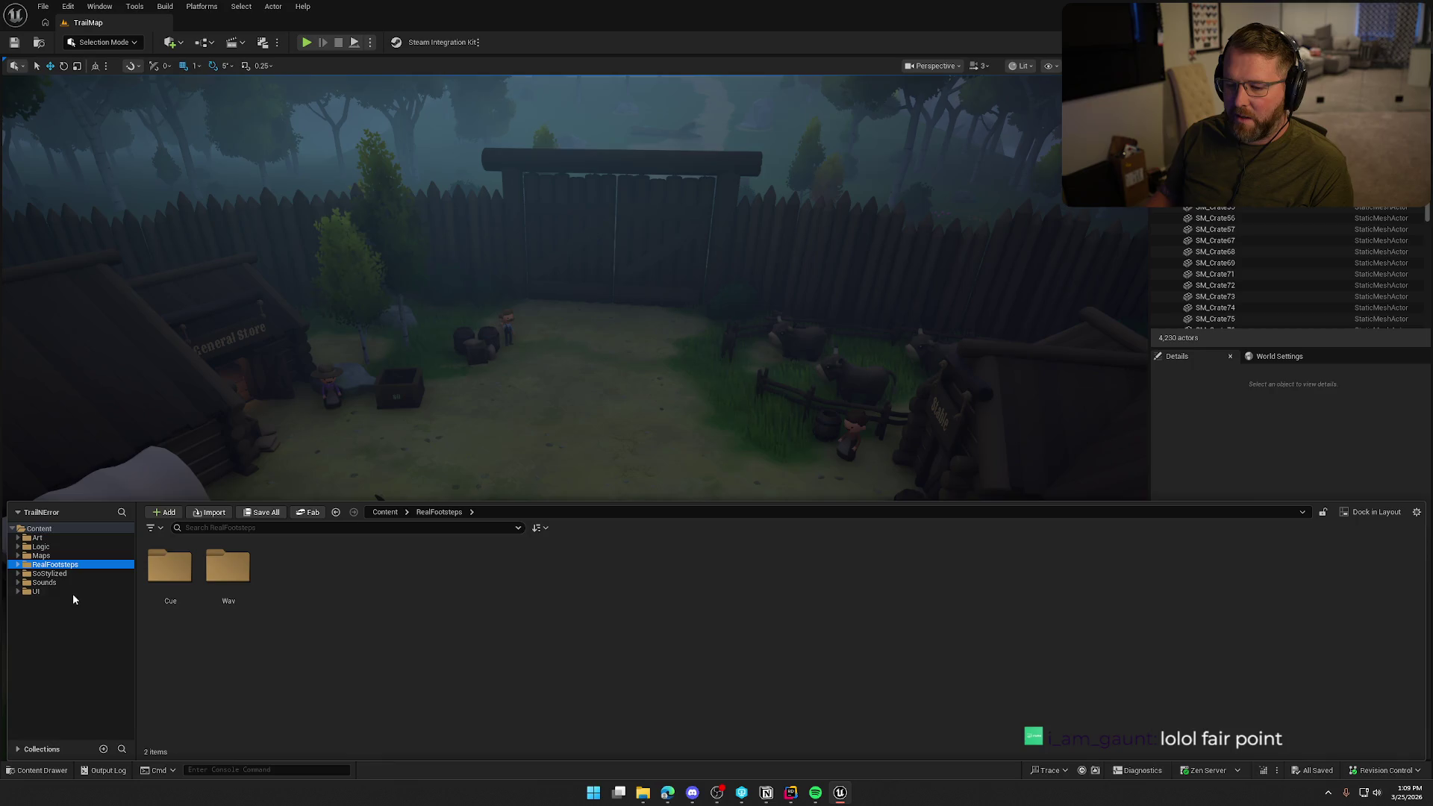
pyautogui.click(66, 574)
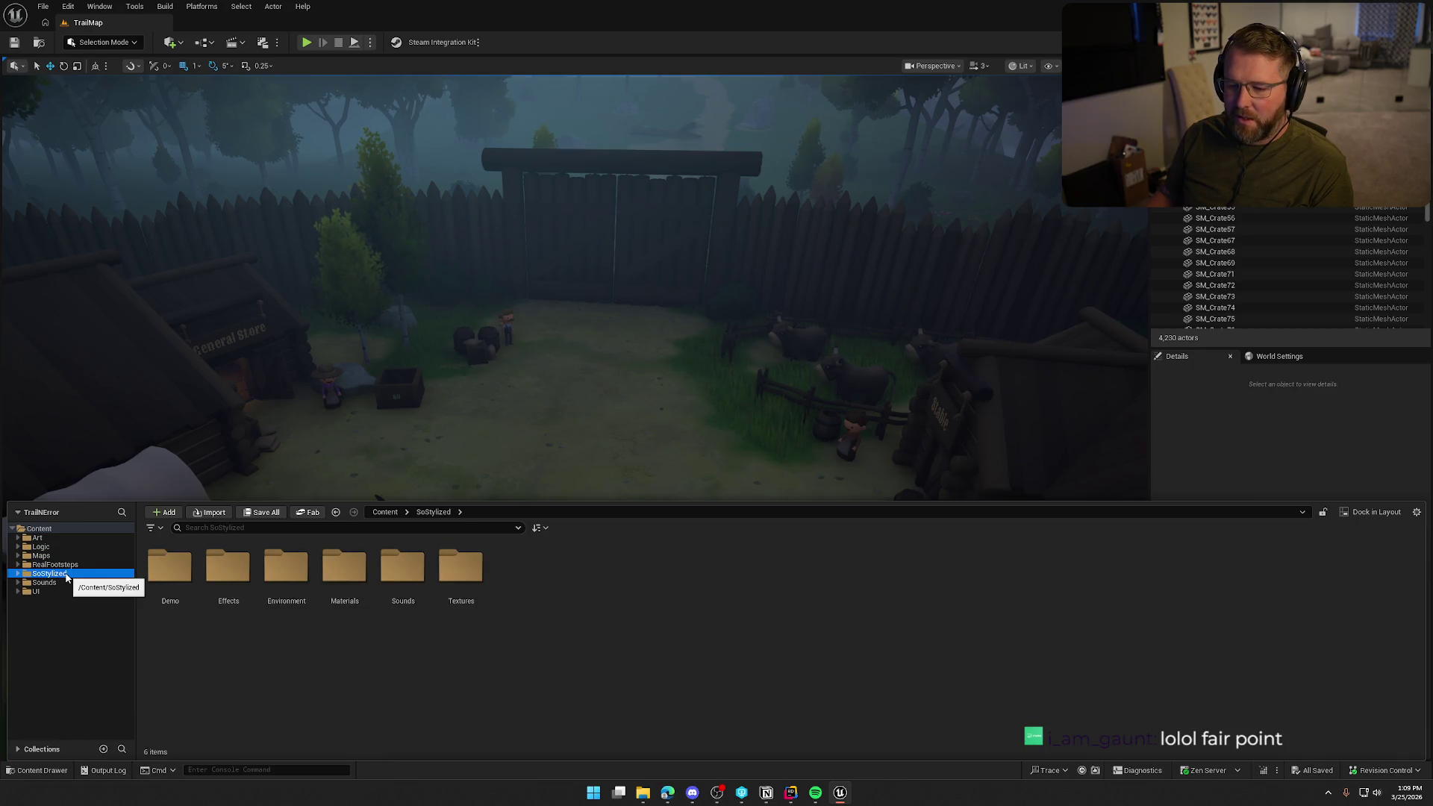
pyautogui.click(62, 583)
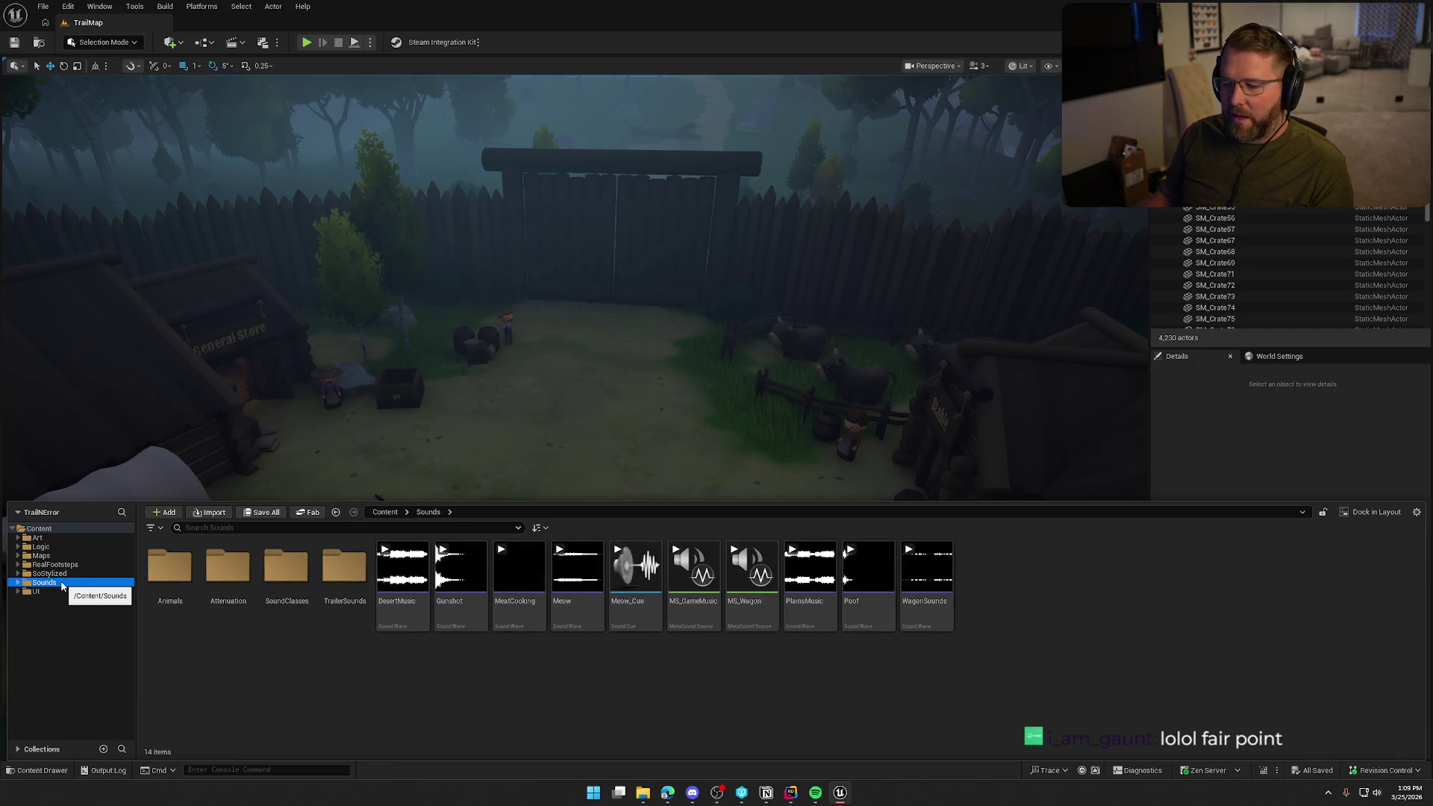
pyautogui.click(36, 591)
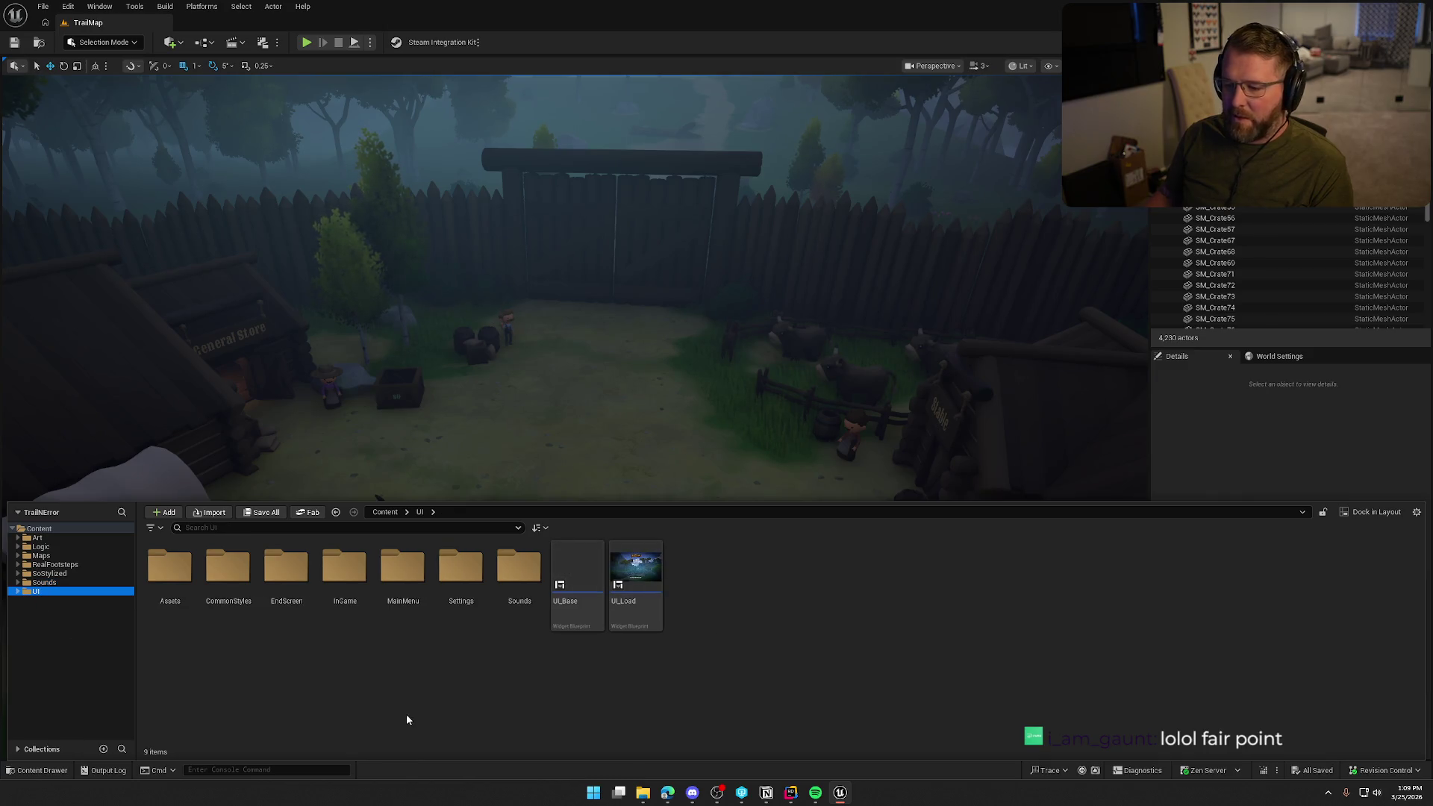
# - Close the Content Drawer so the whole TrailMap yard with its wagon and gate shows
pyautogui.click(333, 655)
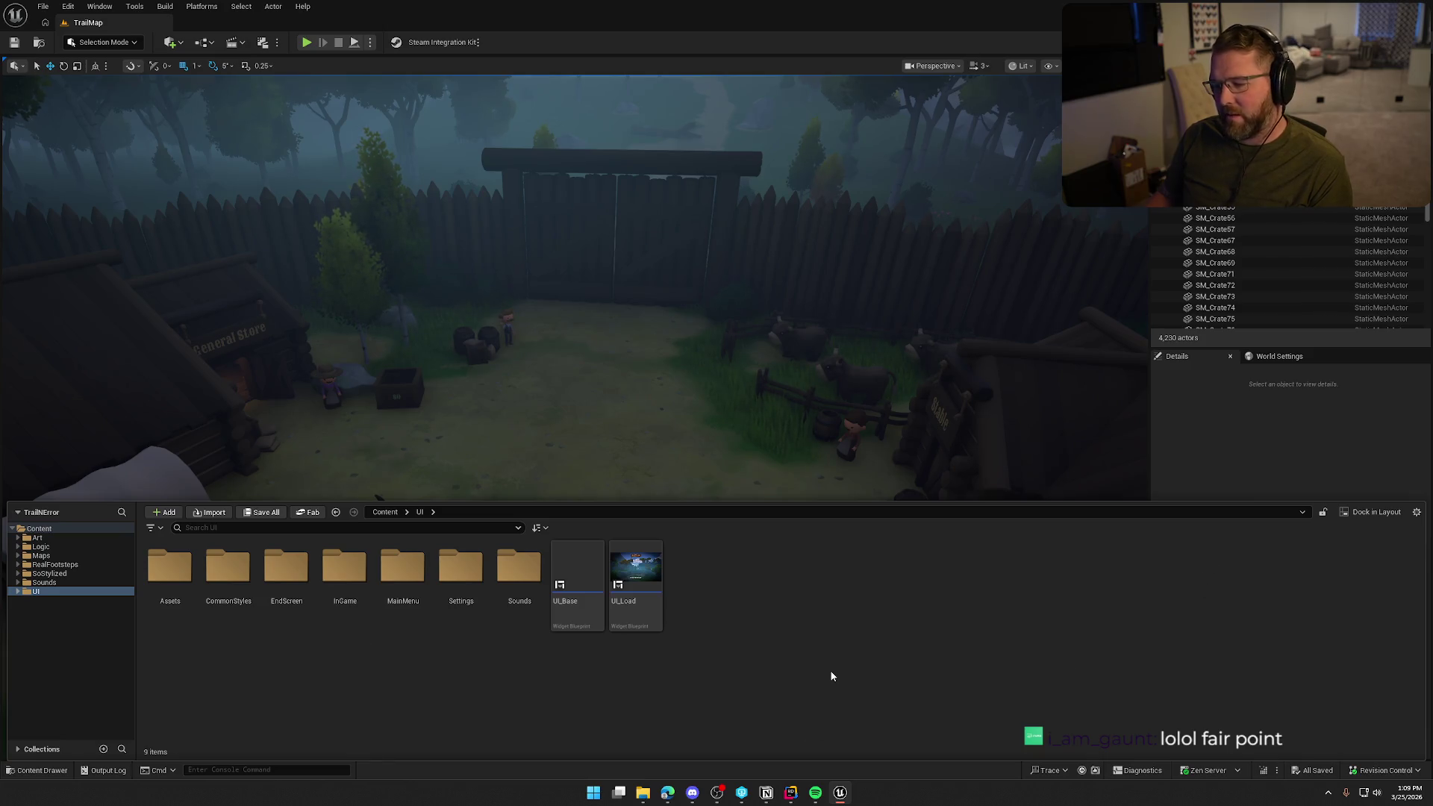
pyautogui.click(1274, 454)
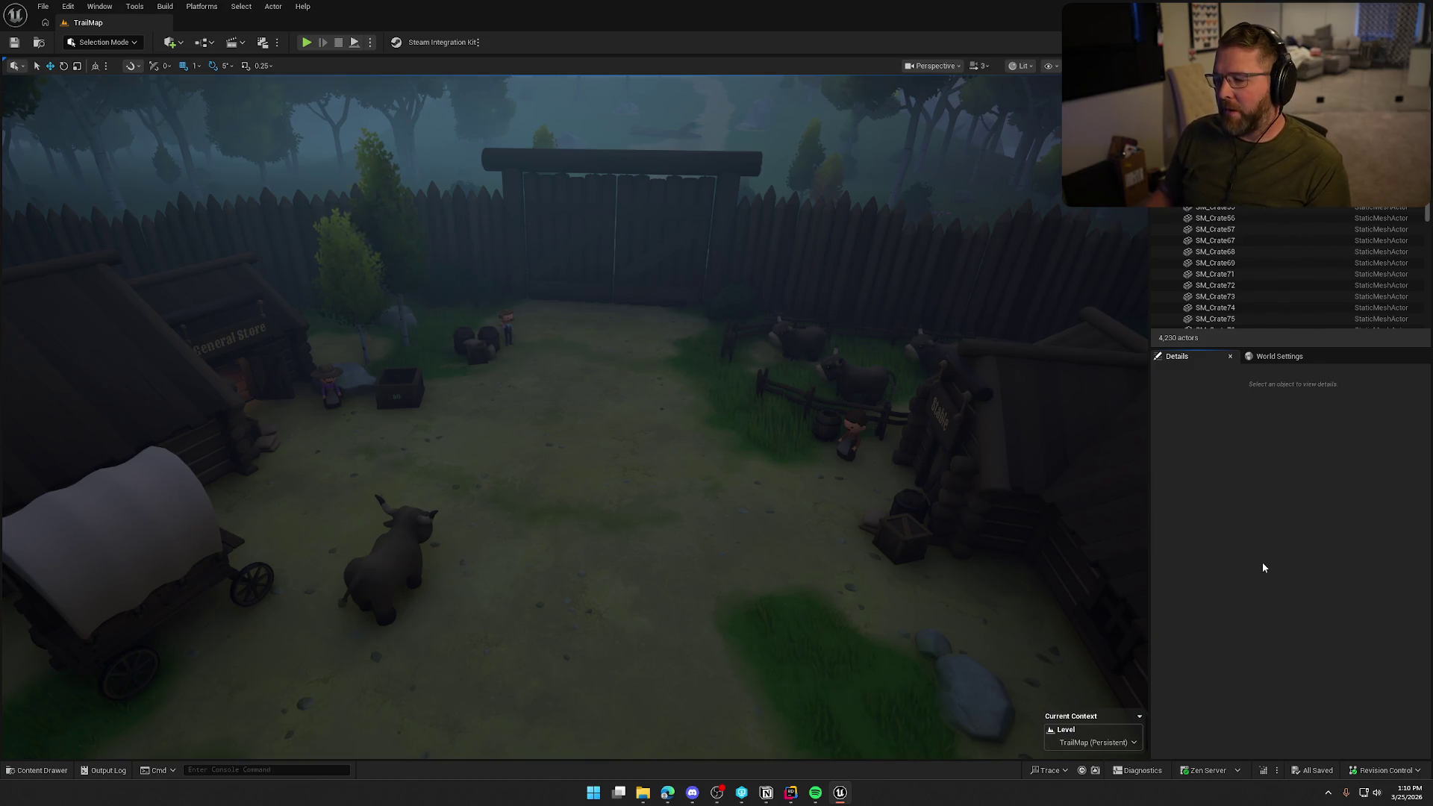
pyautogui.moveTo(697, 410)
pyautogui.mouseDown()
pyautogui.moveTo(701, 514)
pyautogui.moveTo(692, 396)
pyautogui.moveTo(694, 440)
pyautogui.mouseUp()
# - Zoom the viewport over the yard, then bring the Notion To Do board back in front
pyautogui.scroll(3, 694, 409)
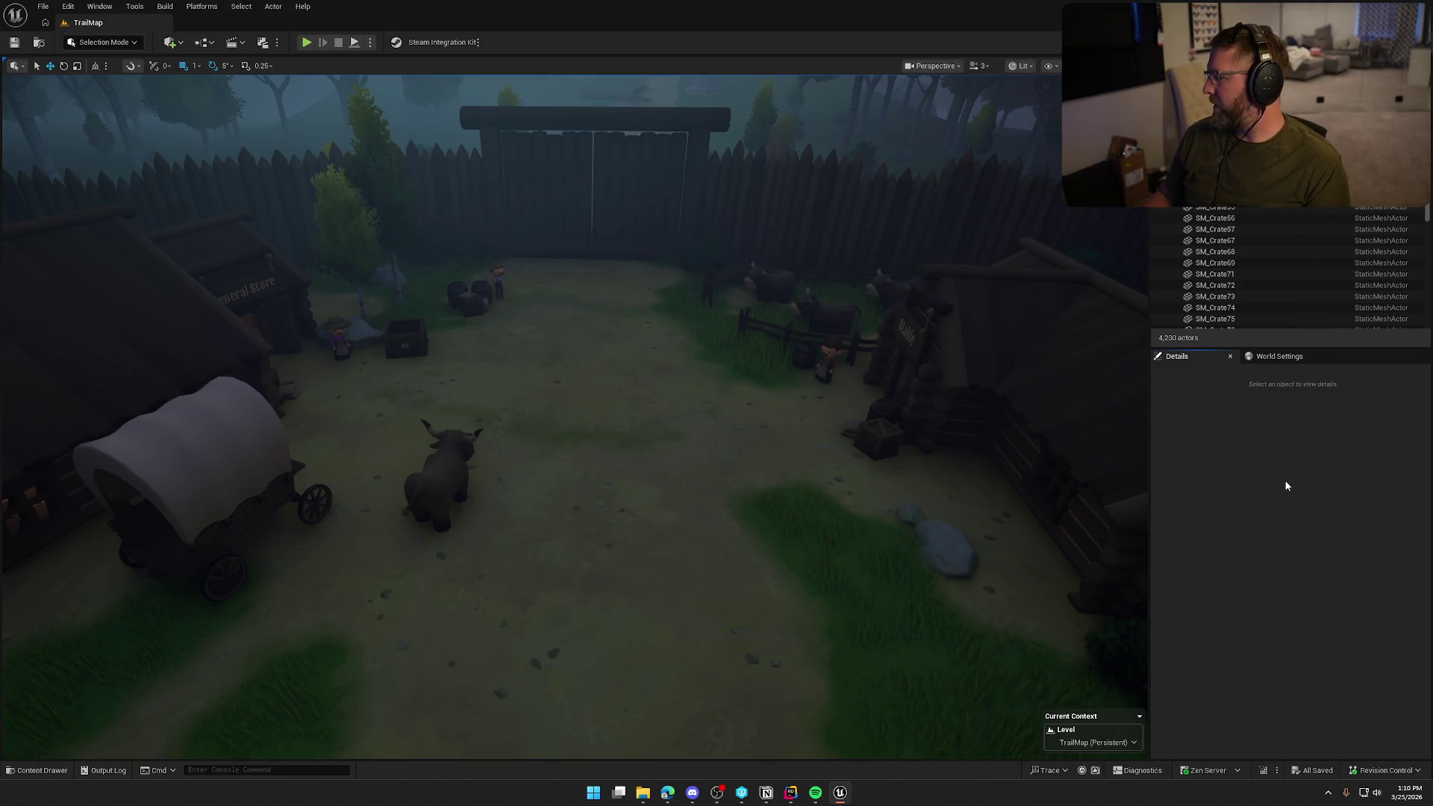
pyautogui.hotkey('alt', 'Tab')
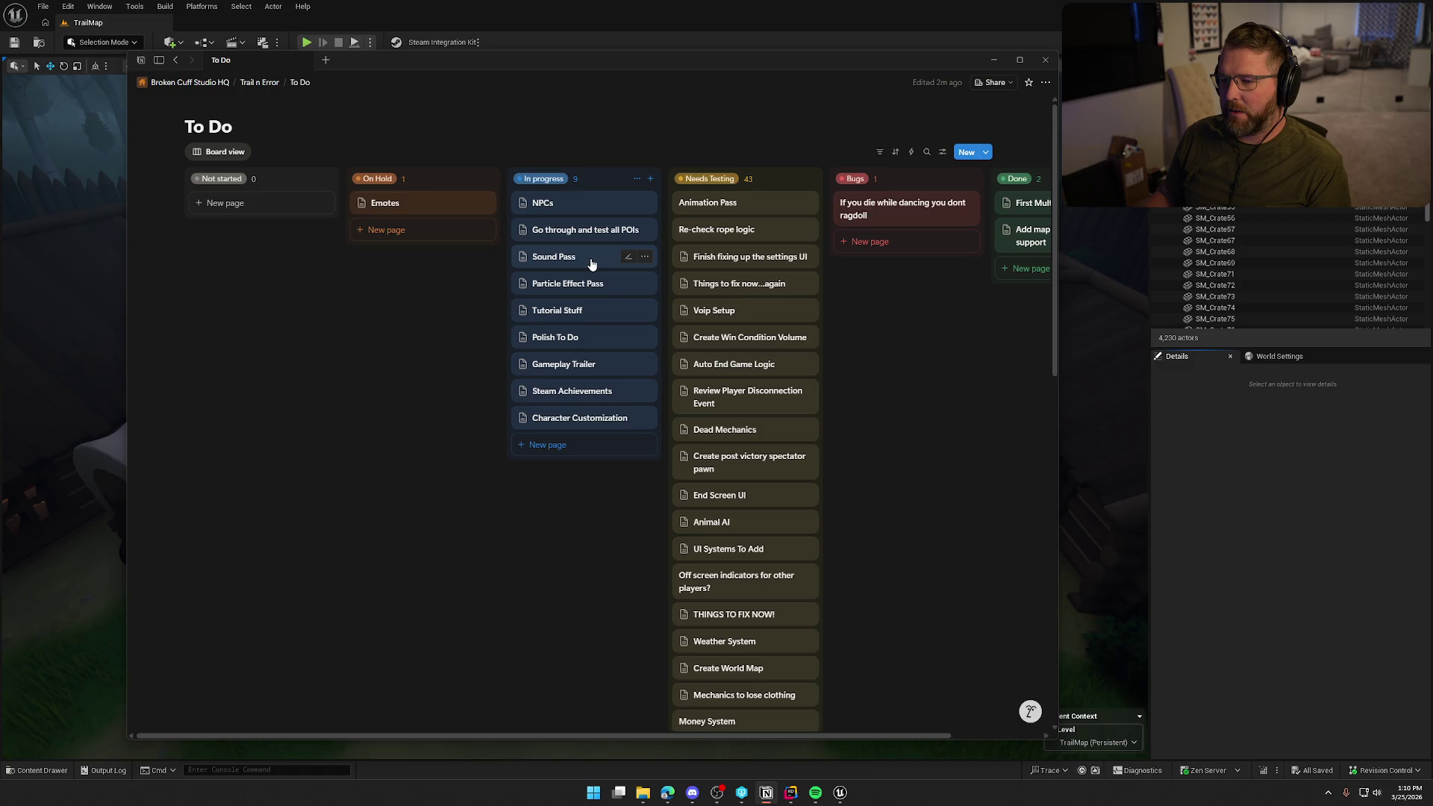
# - Add '(per surface type)' to the Wagon wheels dust and Player running footstep dust items in Particle Effect Pass
pyautogui.click(574, 293)
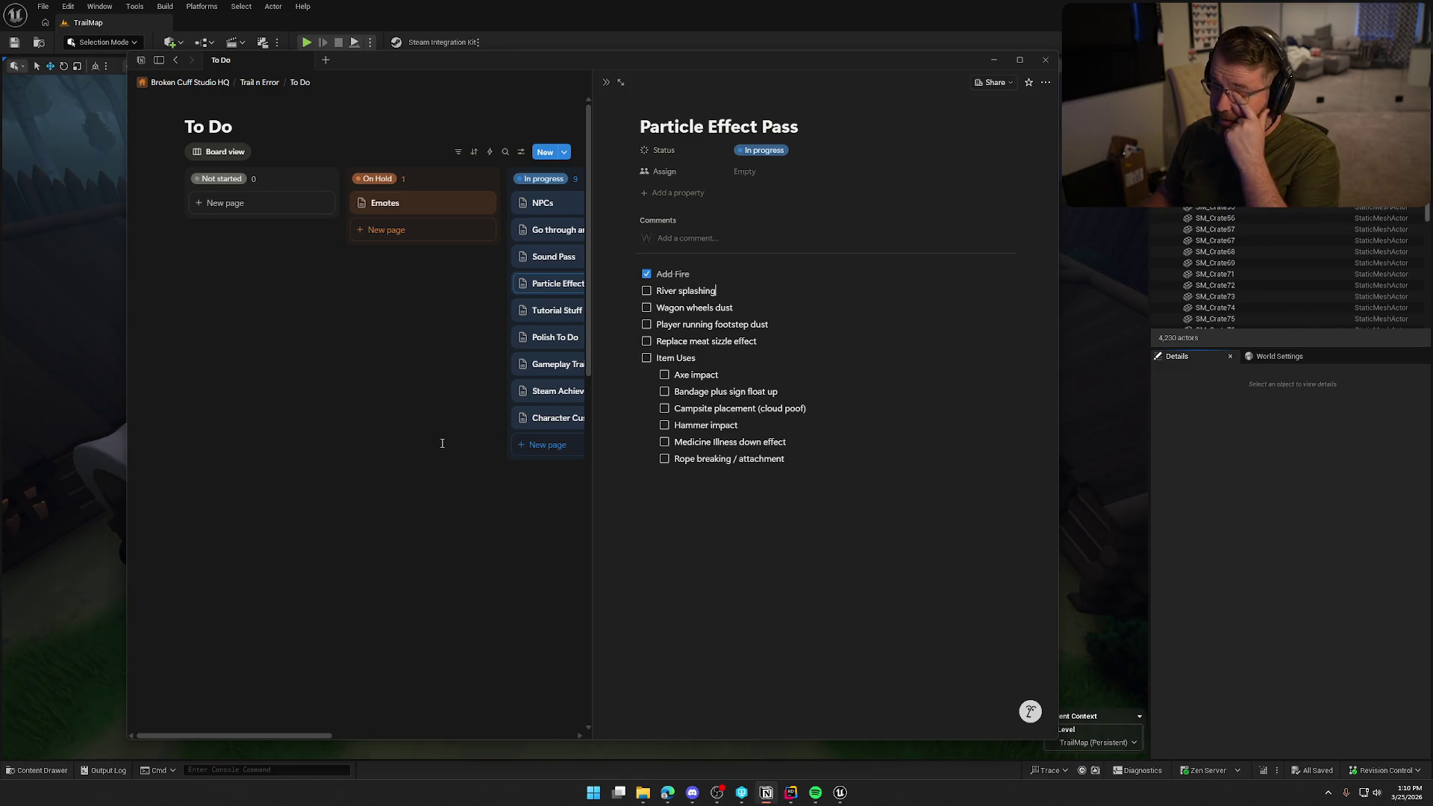
pyautogui.click(750, 307)
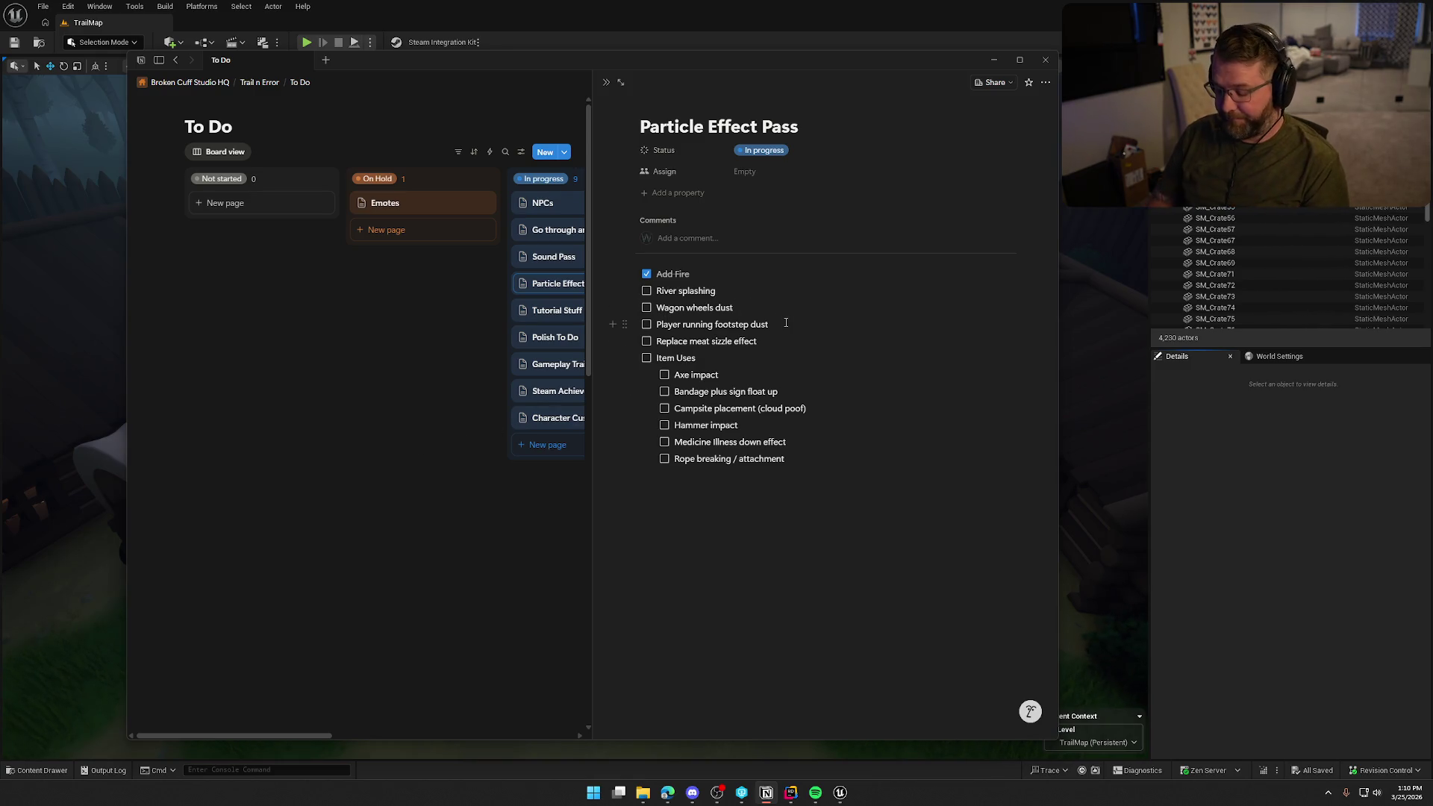
pyautogui.write(' (per surface type)')
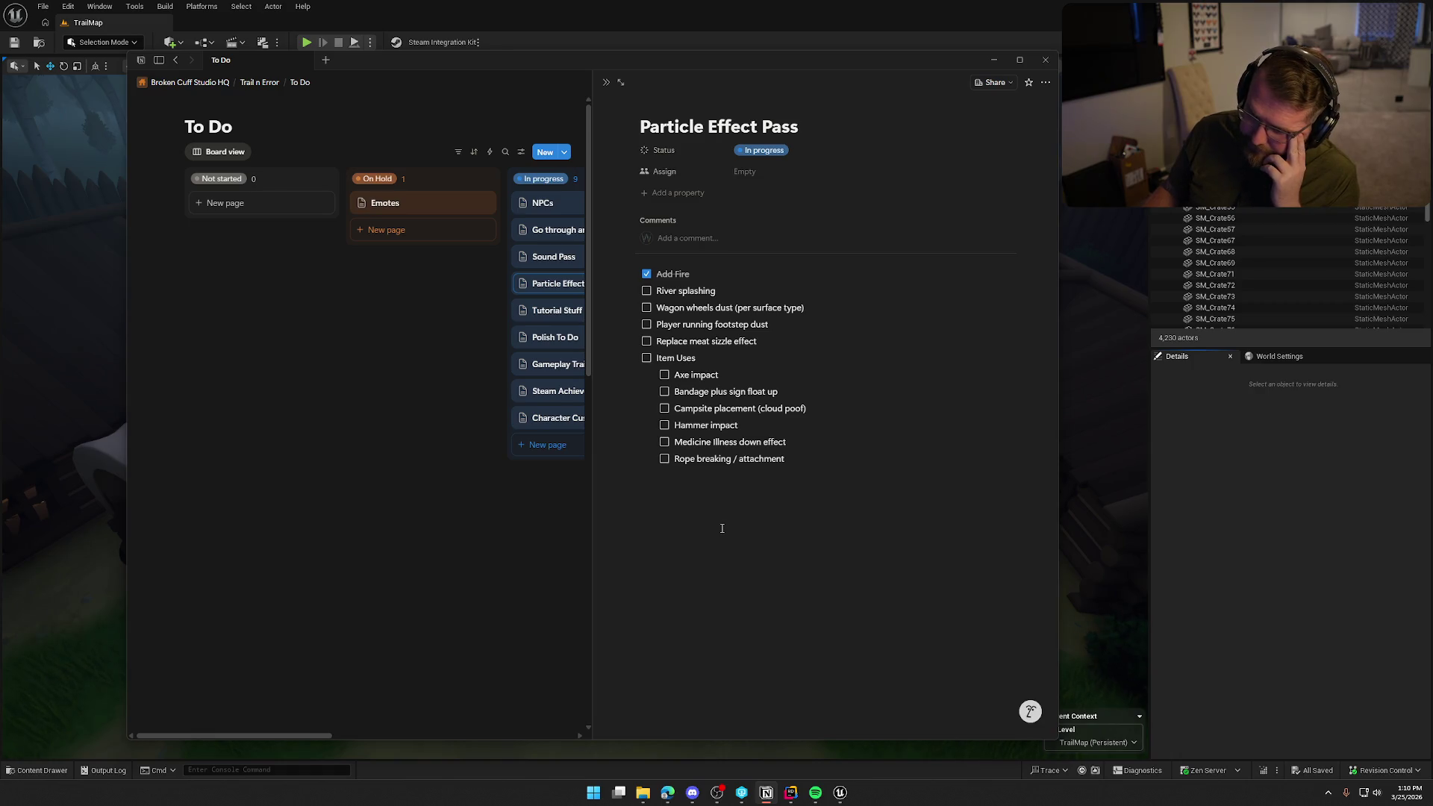
pyautogui.click(772, 328)
pyautogui.write('(per surface type)')
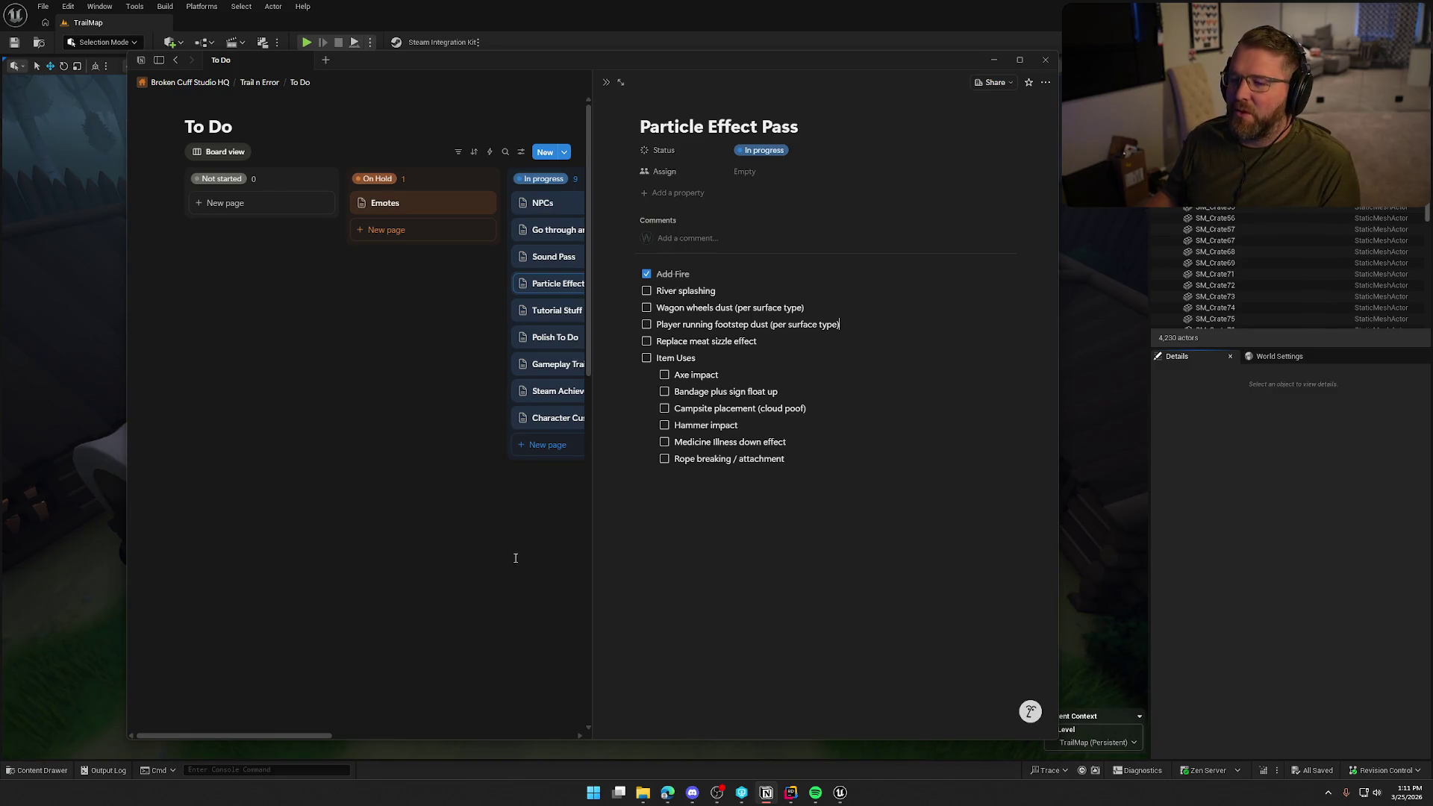
pyautogui.click(447, 313)
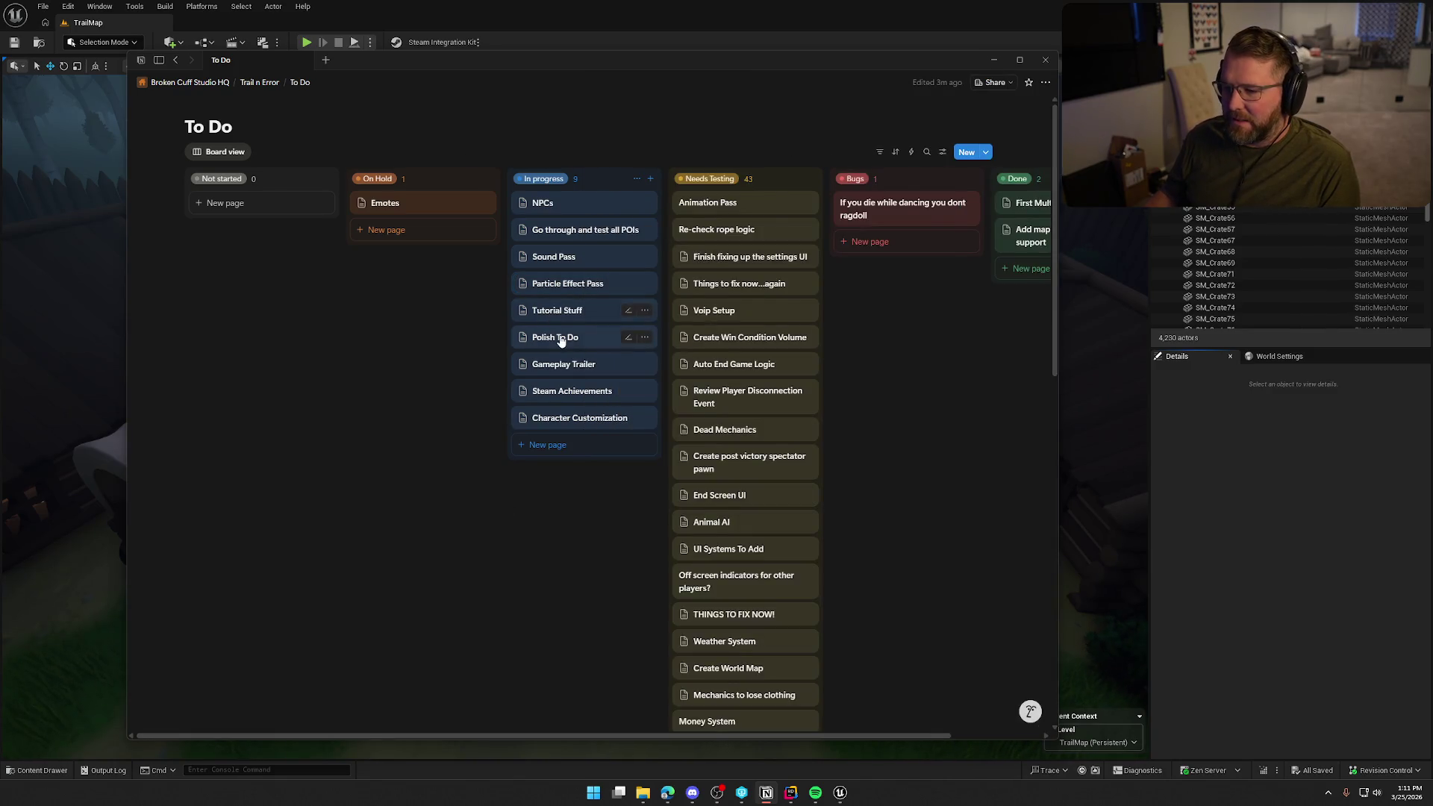
pyautogui.click(556, 337)
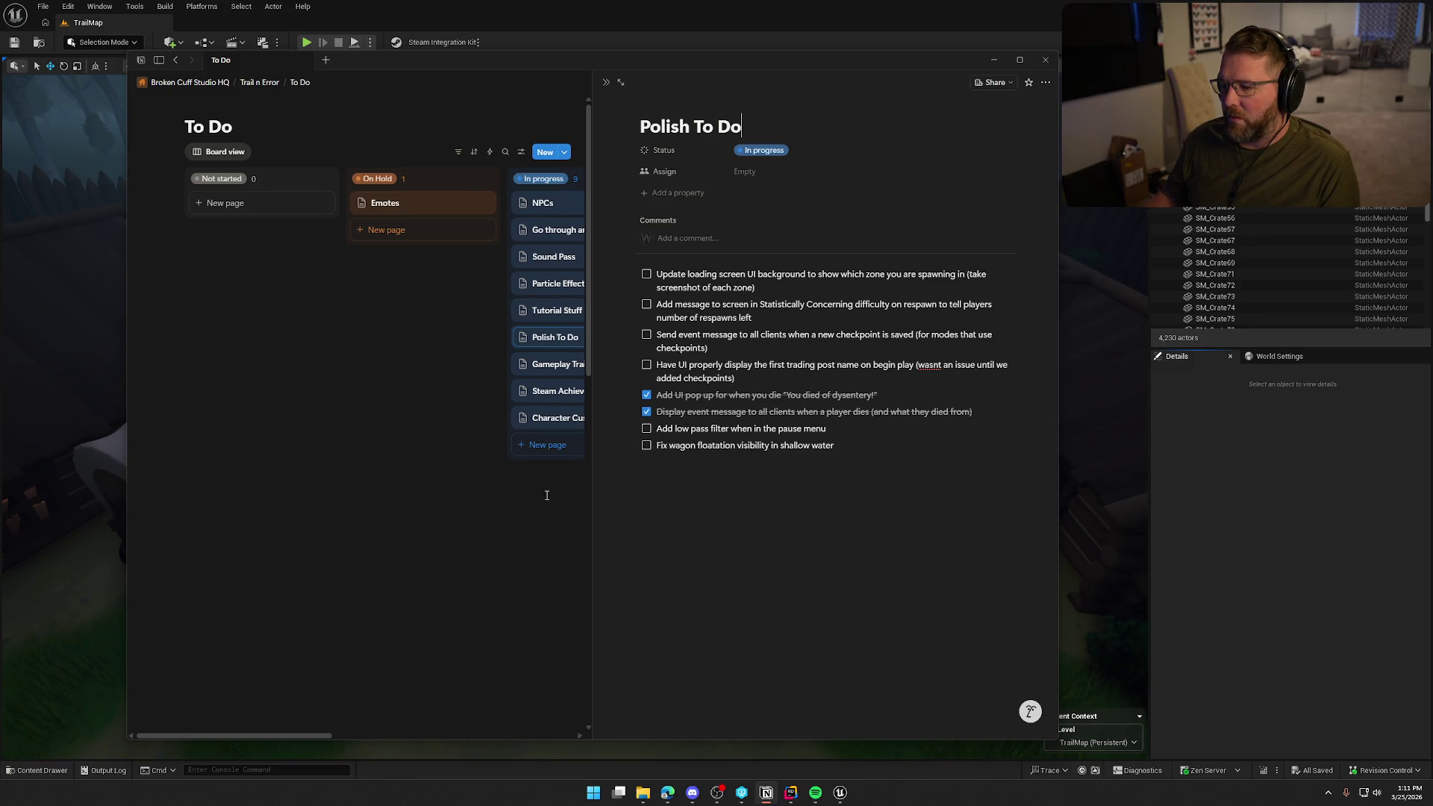
pyautogui.click(418, 352)
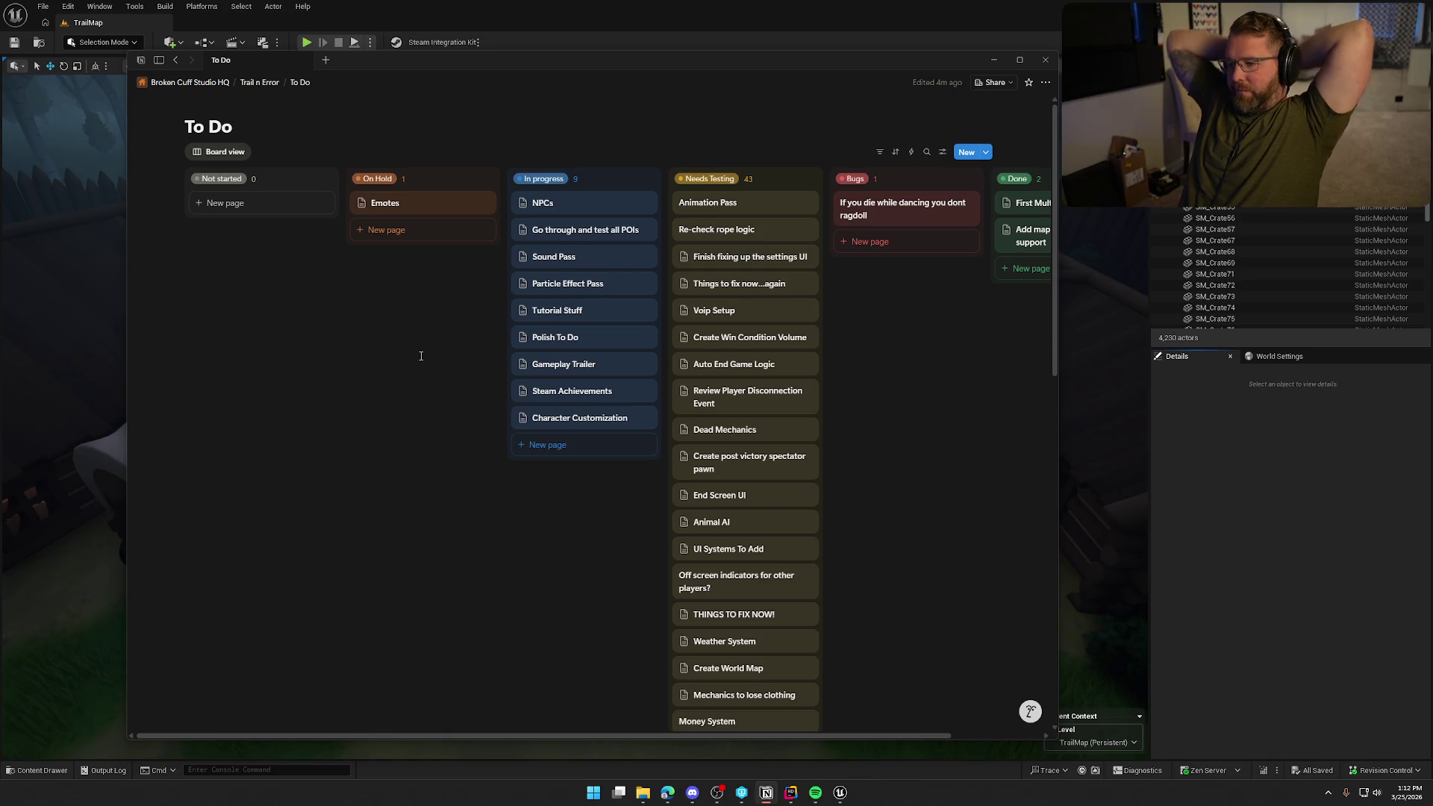
# - Scroll through the To Do board, then switch back to the Unreal Editor's TrailMap view
pyautogui.scroll(-10, 745, 496)
pyautogui.scroll(10, 779, 509)
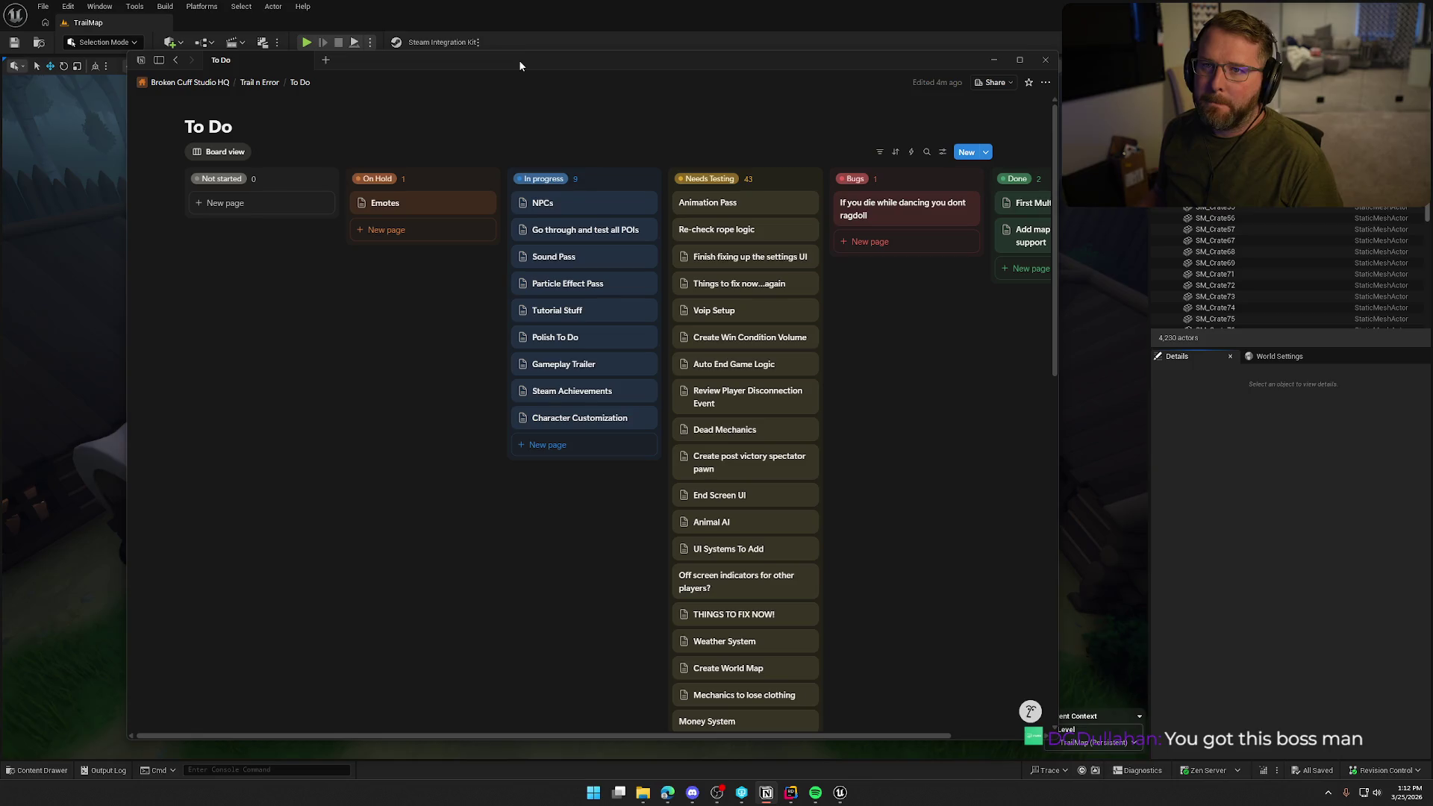
pyautogui.hotkey('alt', 'Tab')
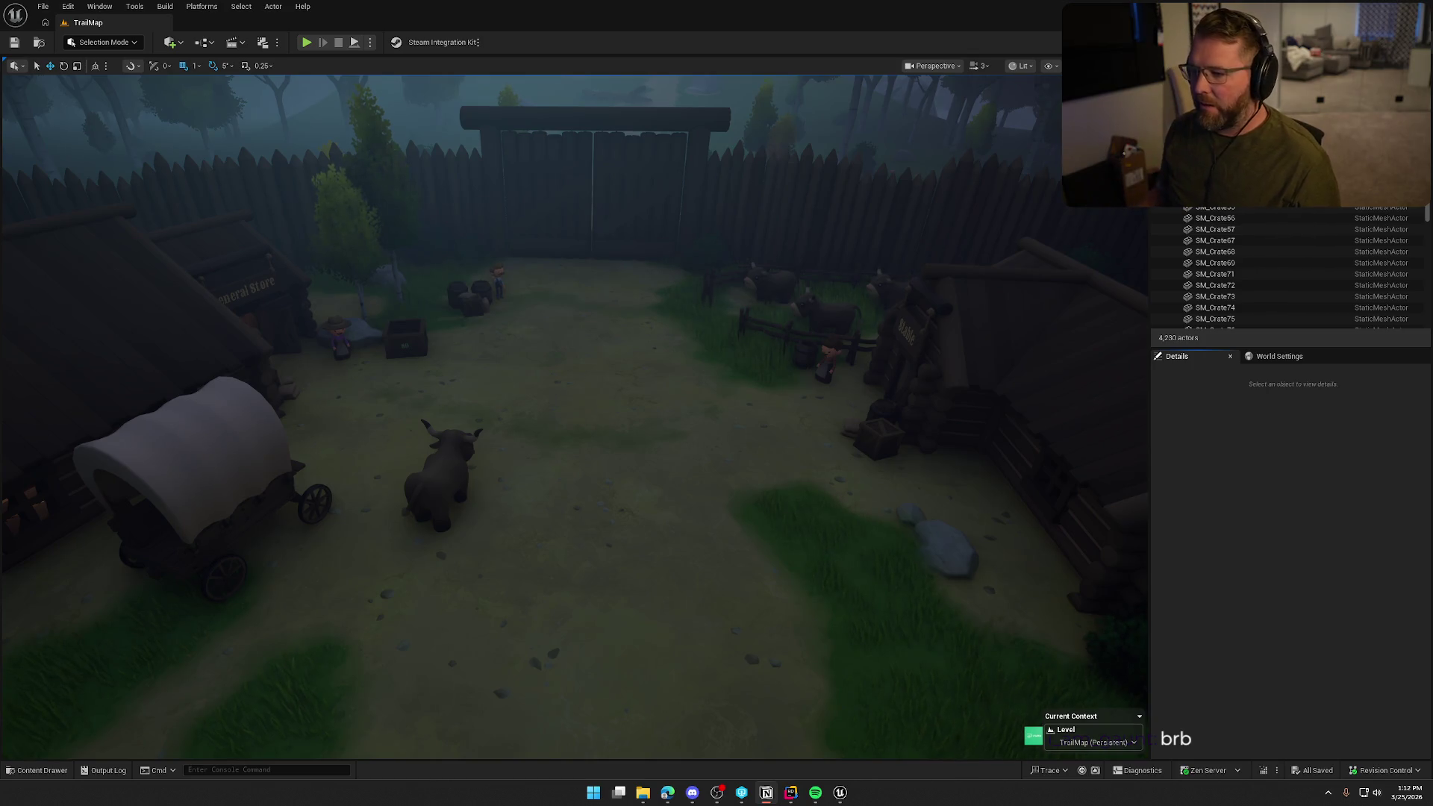
# - Turn the camera across the yard and pull back to frame the General Store area
pyautogui.moveTo(568, 269)
pyautogui.mouseDown()
pyautogui.moveTo(492, 272)
pyautogui.moveTo(485, 369)
pyautogui.moveTo(488, 321)
pyautogui.moveTo(594, 441)
pyautogui.moveTo(635, 426)
pyautogui.moveTo(619, 379)
pyautogui.moveTo(662, 441)
pyautogui.mouseUp()
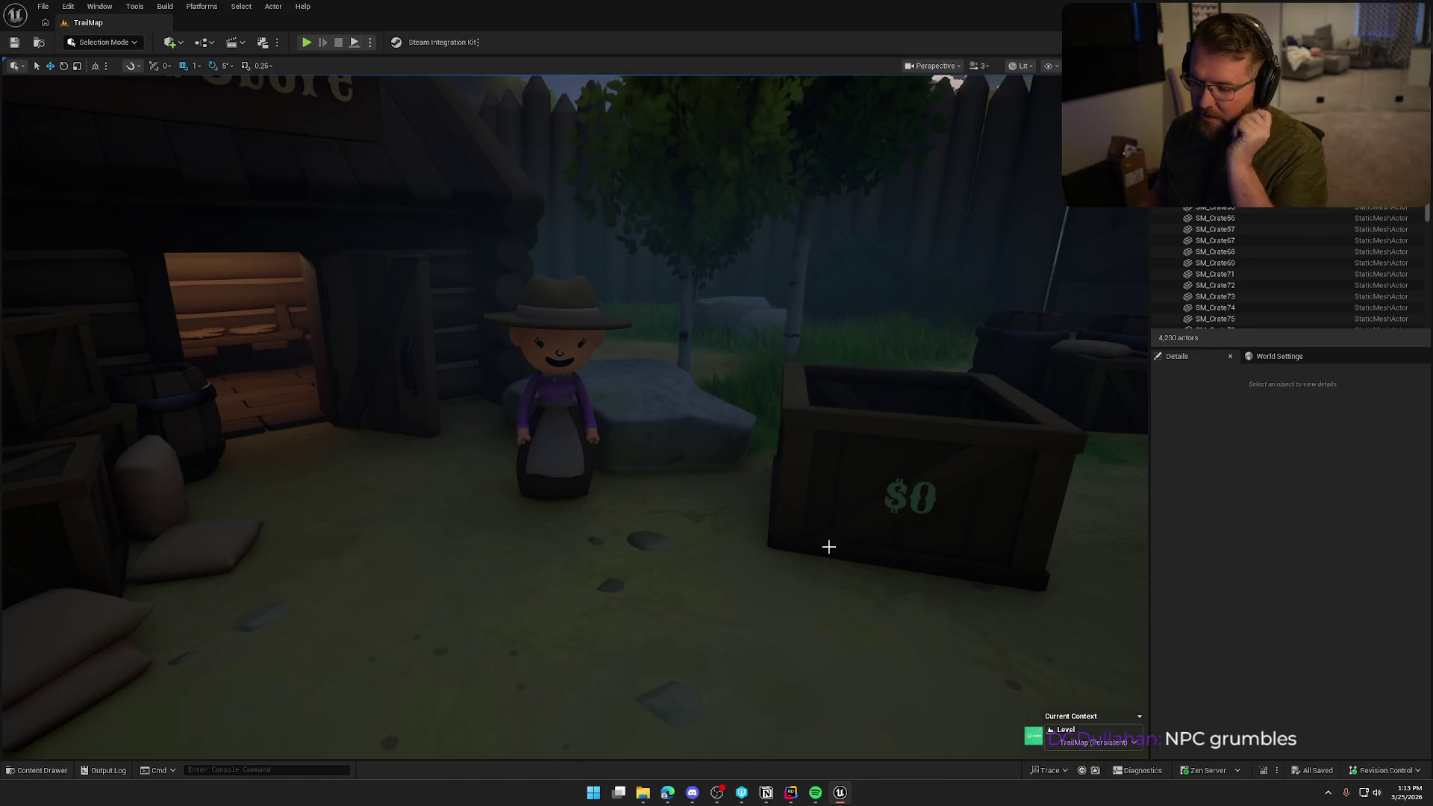
pyautogui.moveTo(844, 527); pyautogui.dragTo(851, 641)
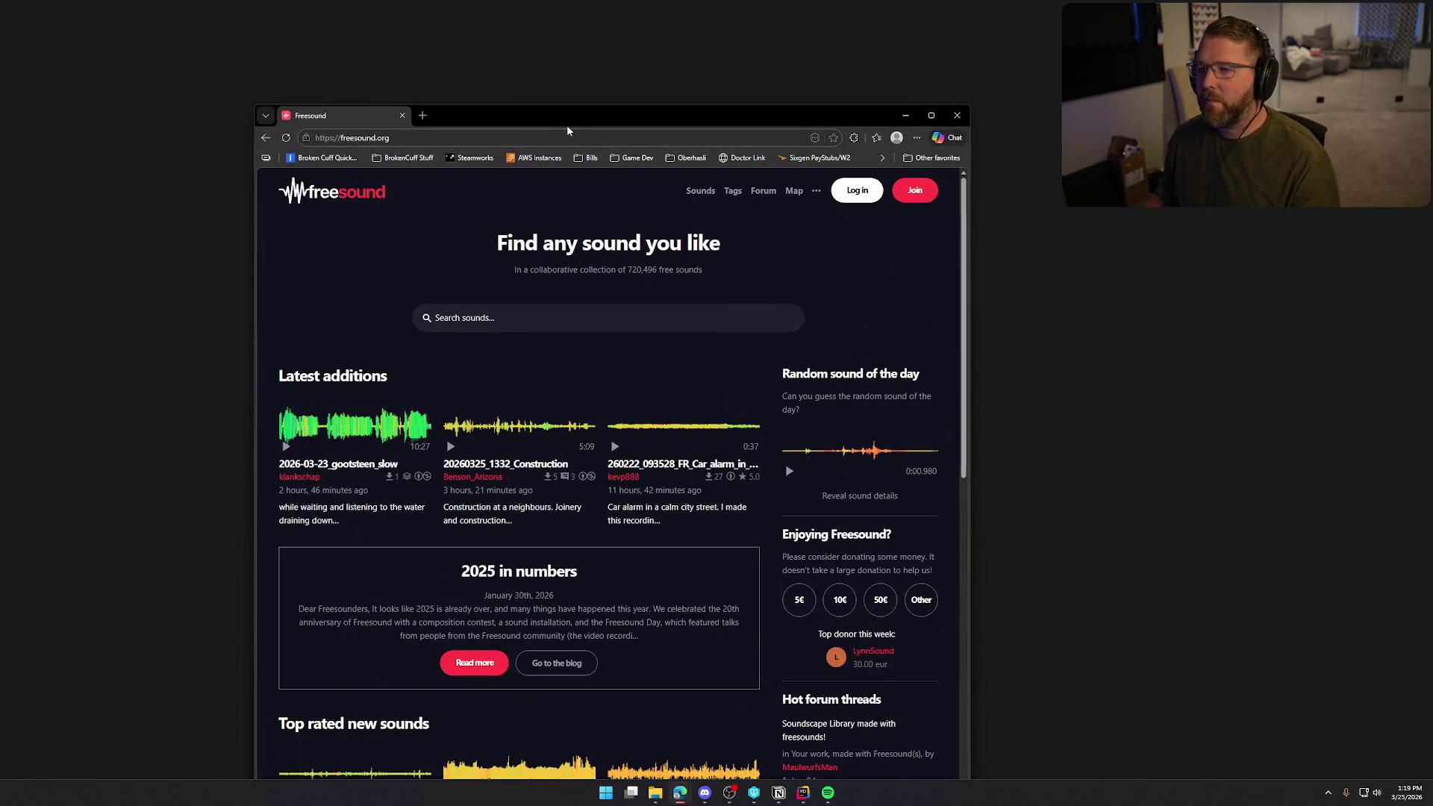
# - Open Freesound full-size and run the river search, listing 2,141 'running river' sounds
pyautogui.doubleClick(566, 124)
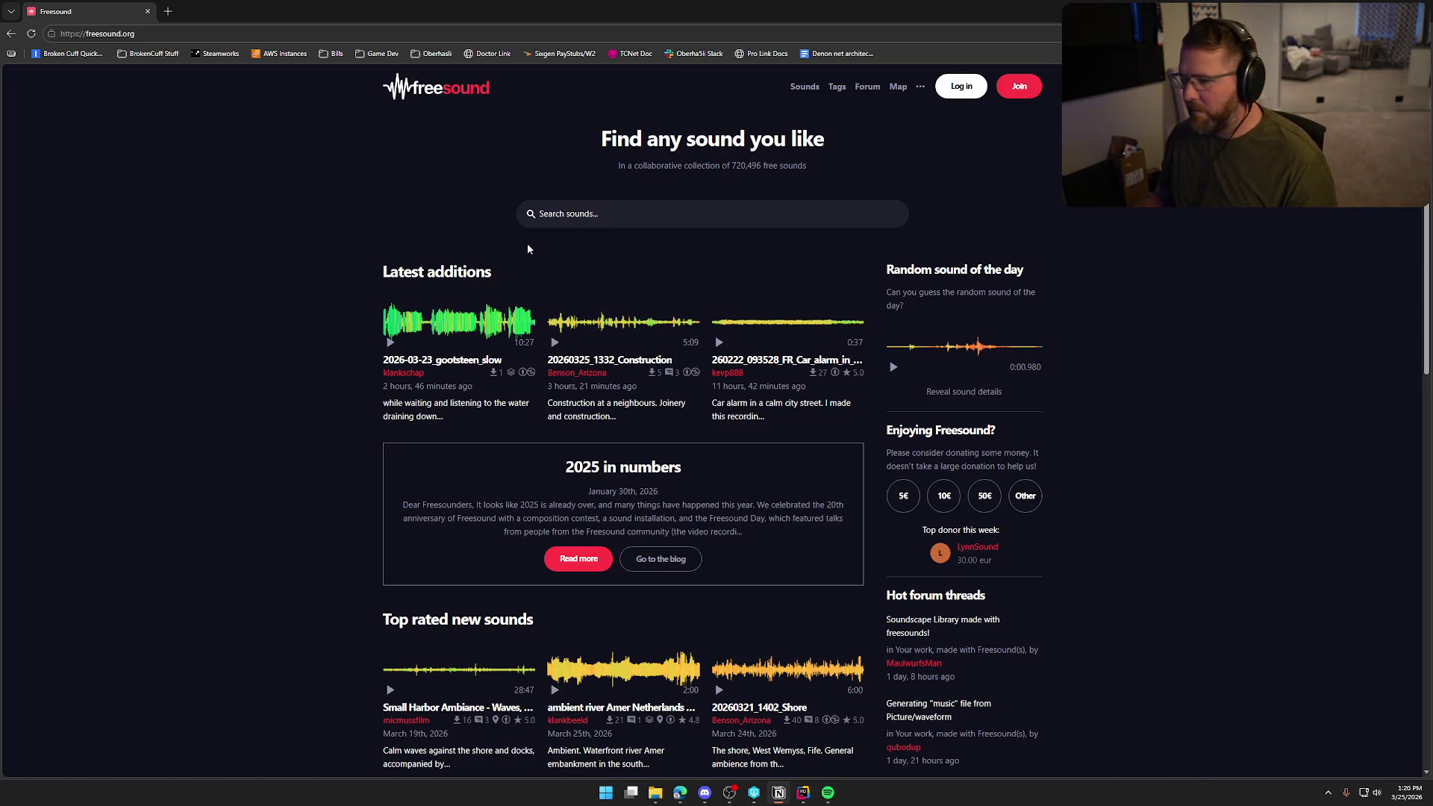
pyautogui.click(400, 223)
pyautogui.write('river')
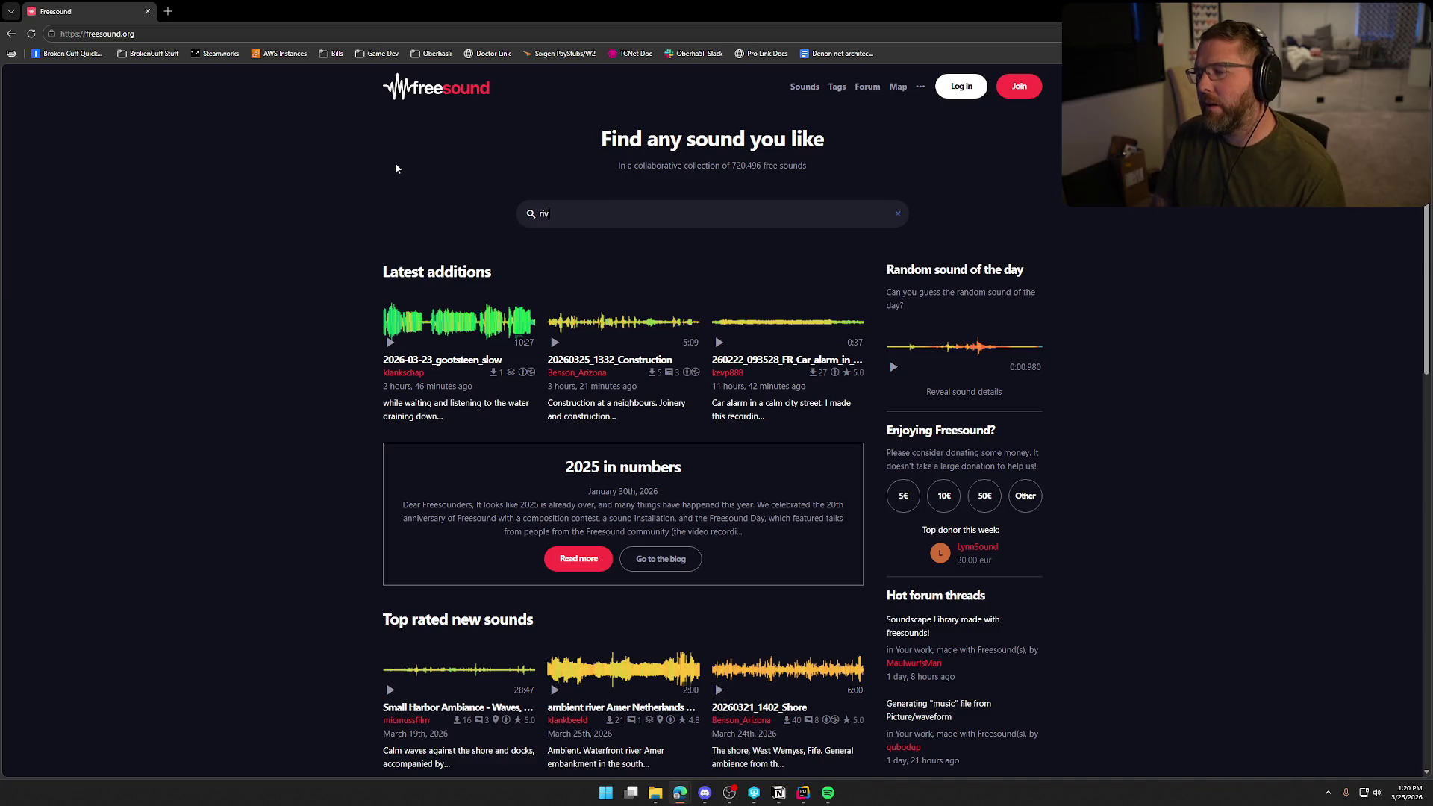
pyautogui.press('Return')
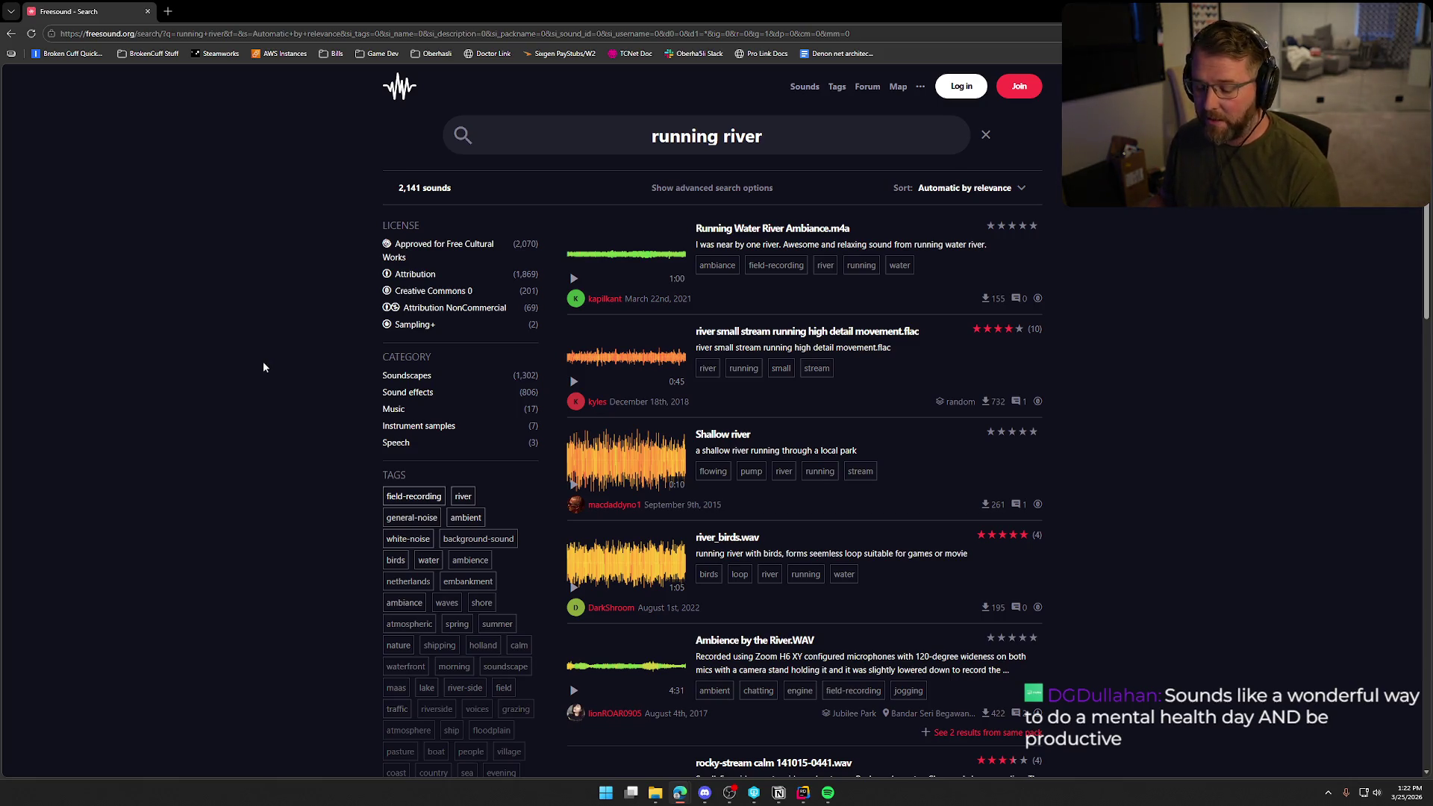
# - Preview the Running Water River Ambiance clip, skipping through it before stopping
pyautogui.scroll(-1, 304, 402)
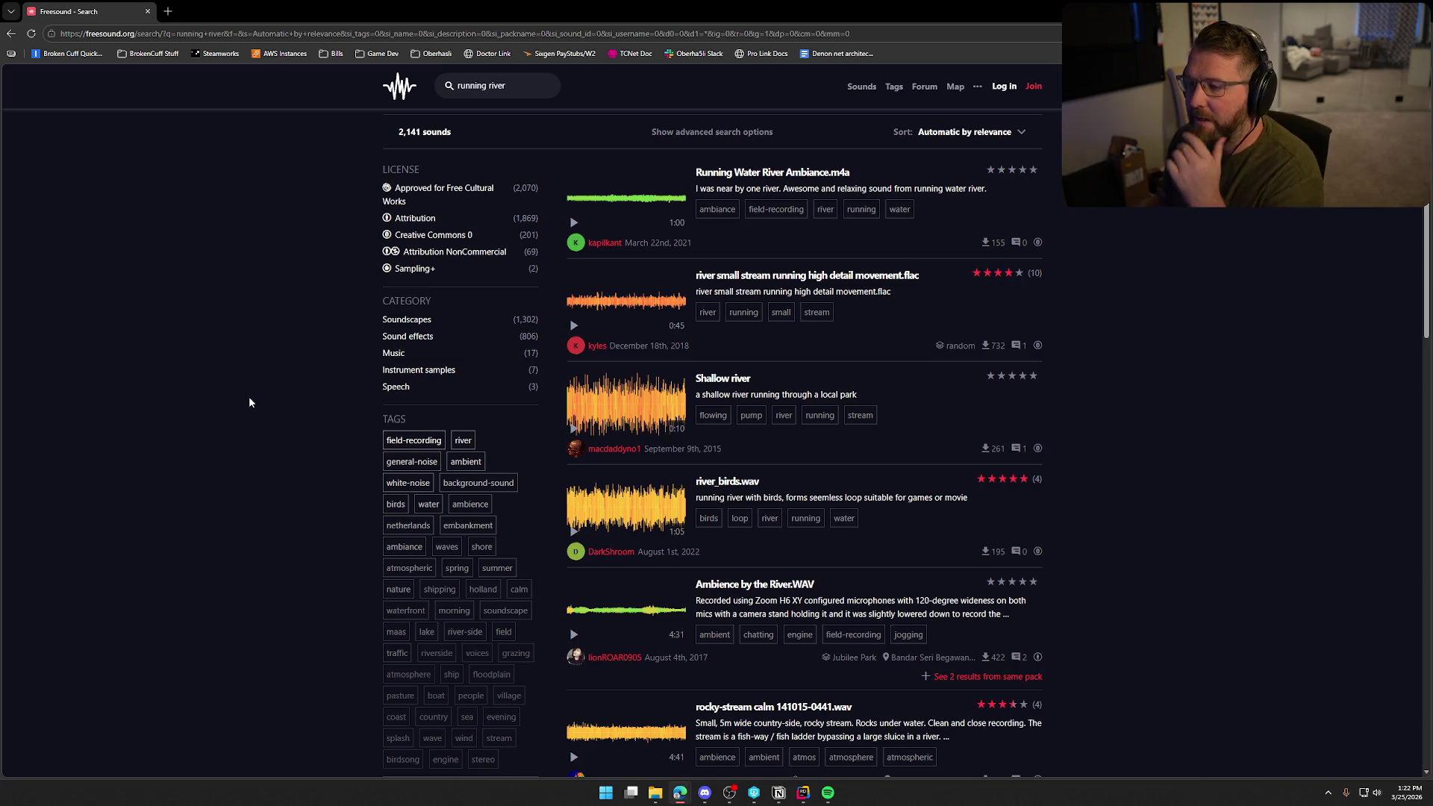
pyautogui.click(574, 222)
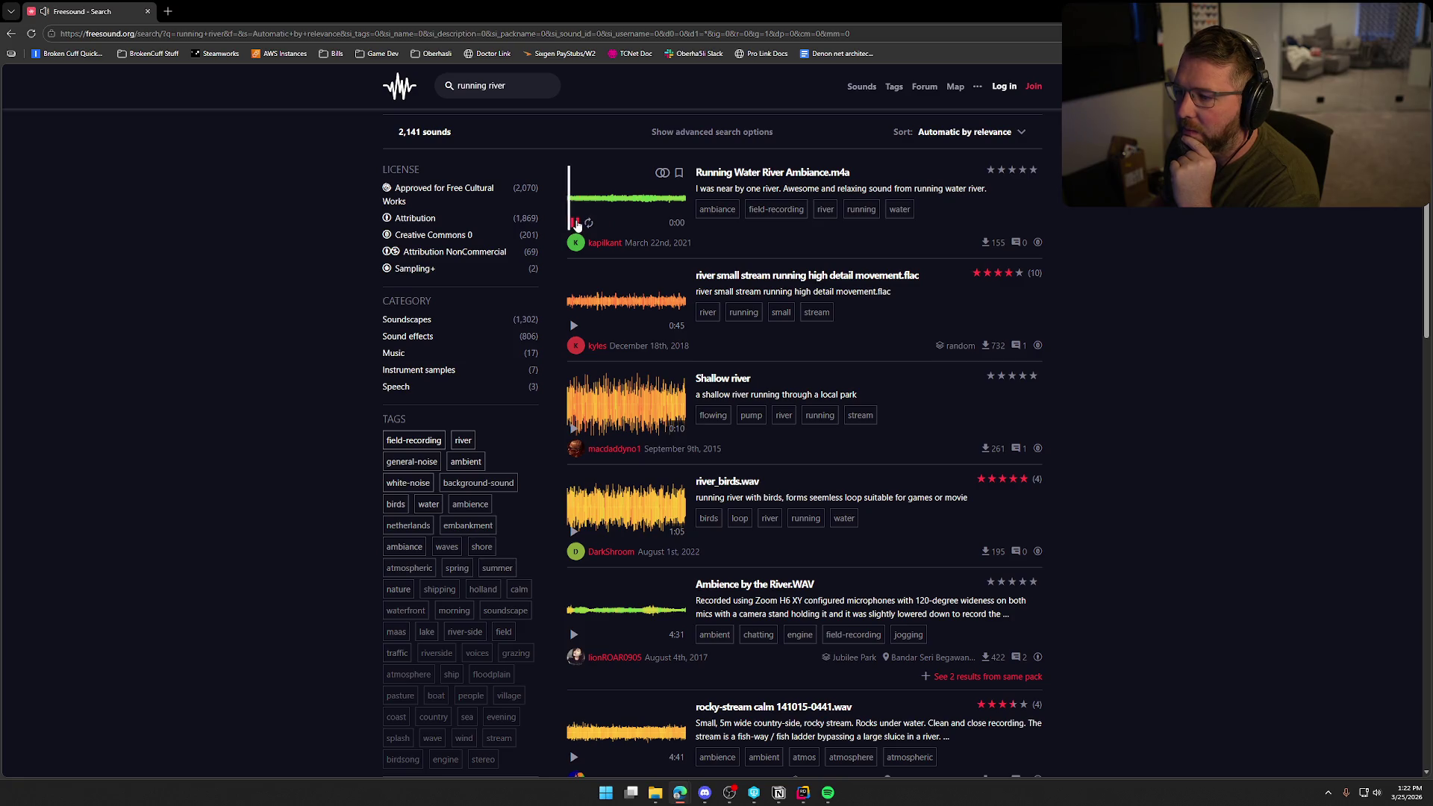
pyautogui.click(590, 206)
pyautogui.click(613, 208)
pyautogui.click(638, 207)
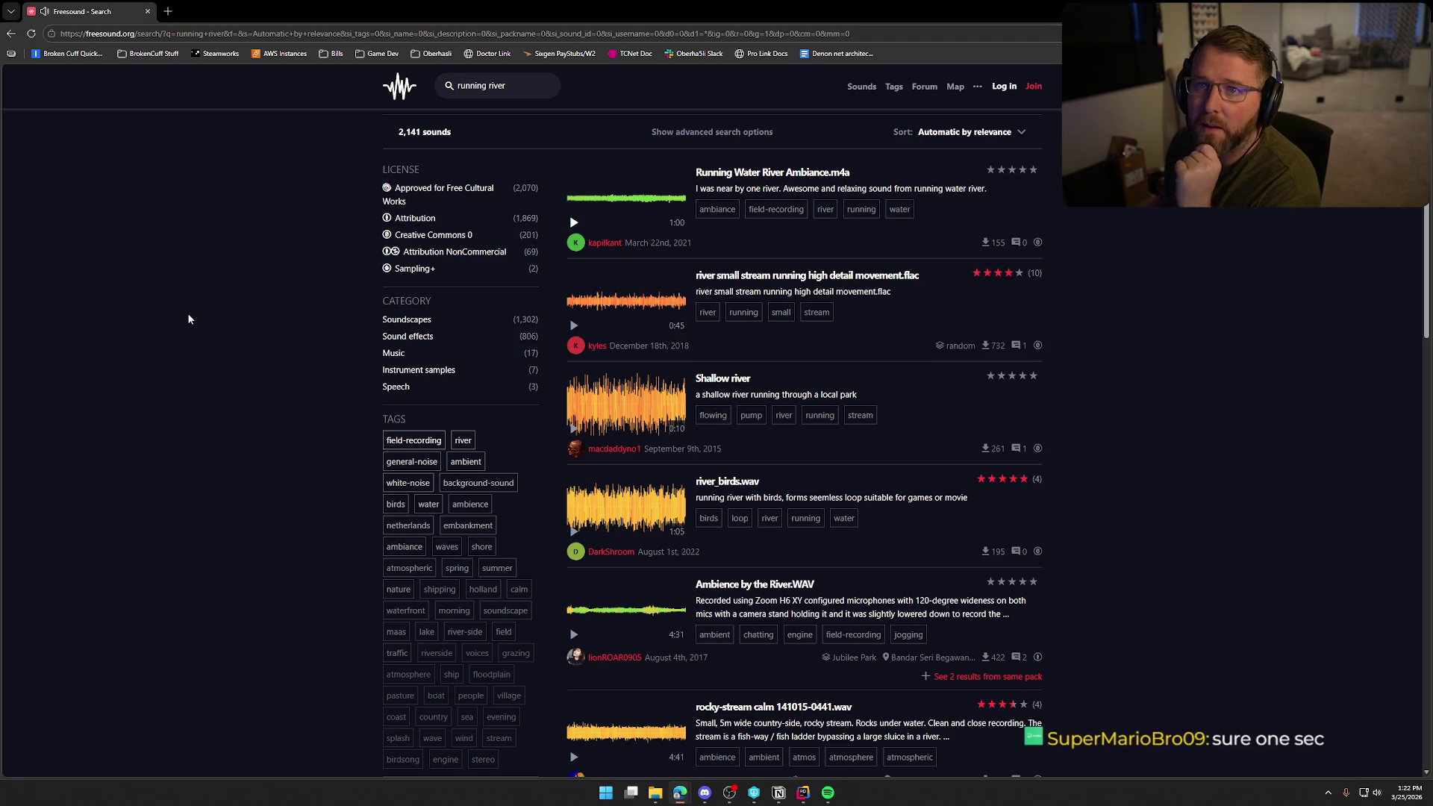
# - Preview the river small stream running clip and open it in a new tab
pyautogui.scroll(-1, 224, 384)
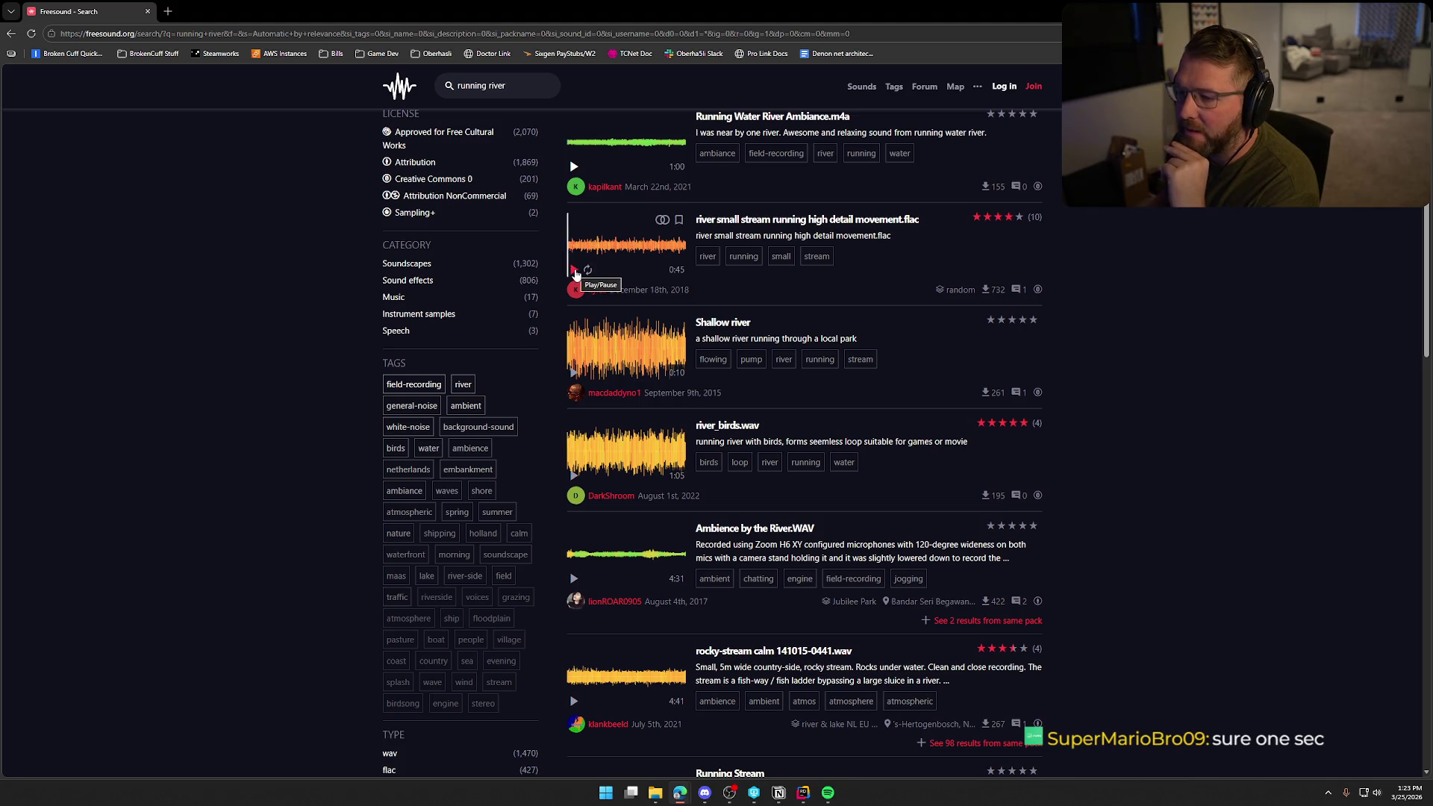
pyautogui.click(574, 271)
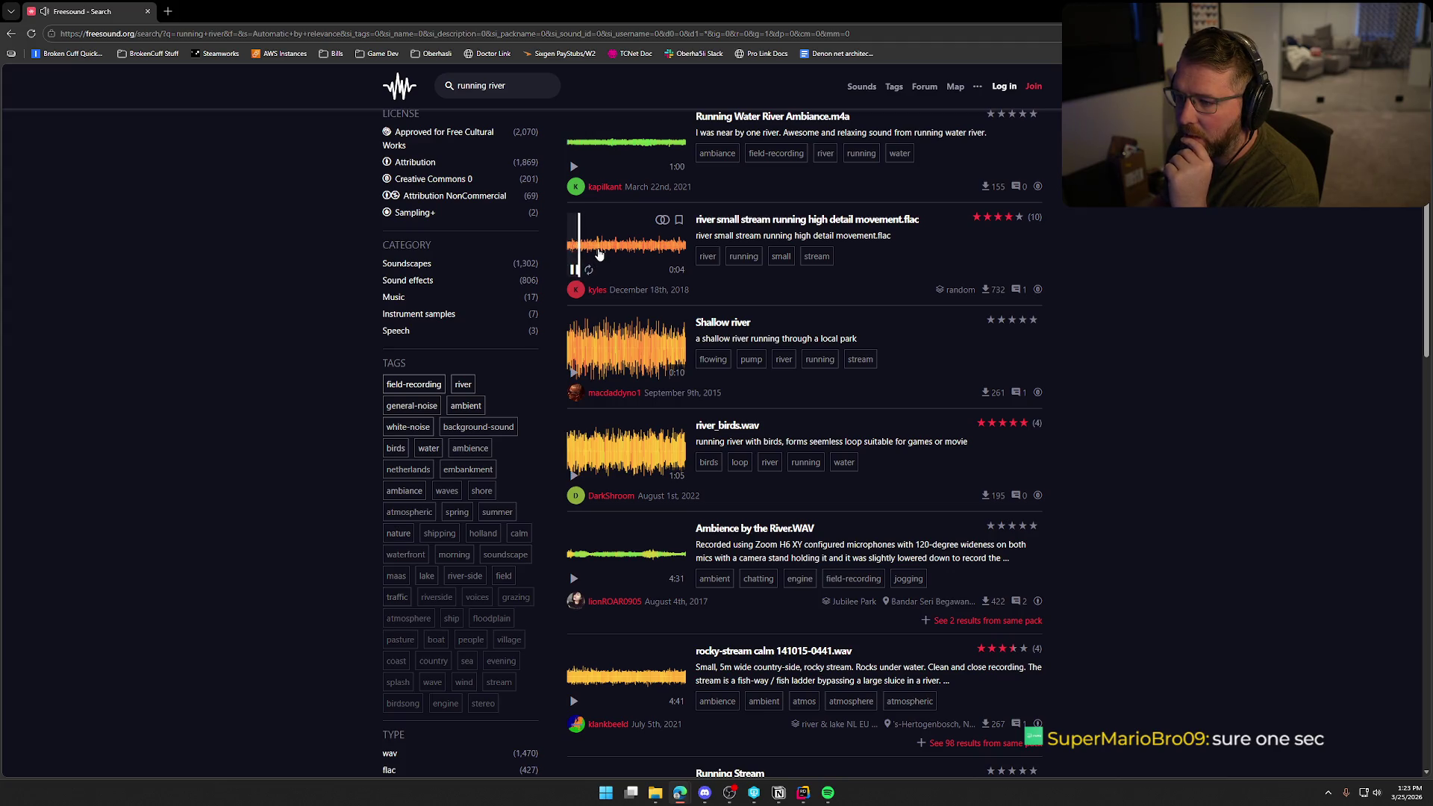
pyautogui.click(598, 250)
pyautogui.click(631, 254)
pyautogui.click(653, 253)
pyautogui.click(670, 254)
pyautogui.click(576, 272)
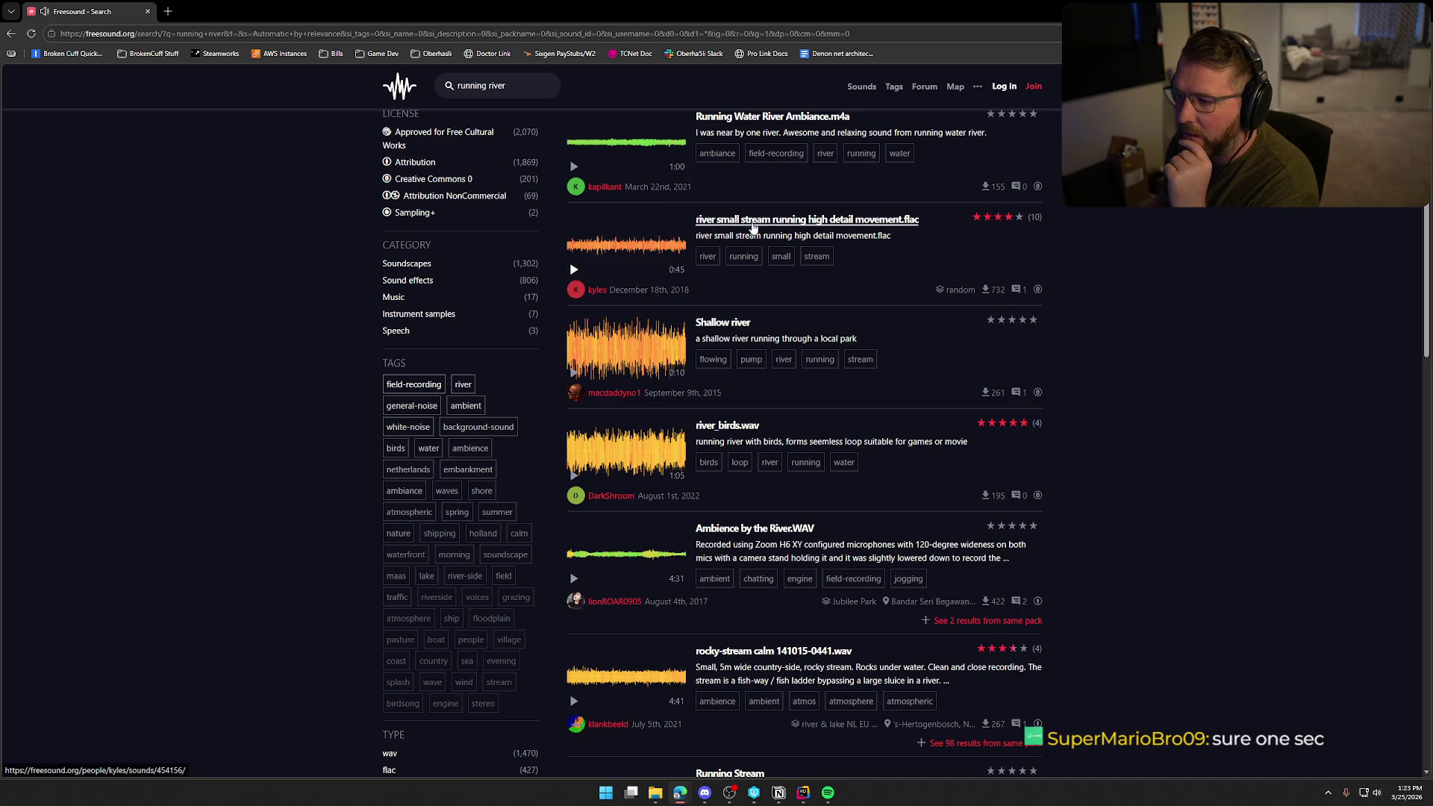
pyautogui.scroll(-1, 746, 223)
pyautogui.scroll(1, 747, 239)
pyautogui.middleClick(750, 220)
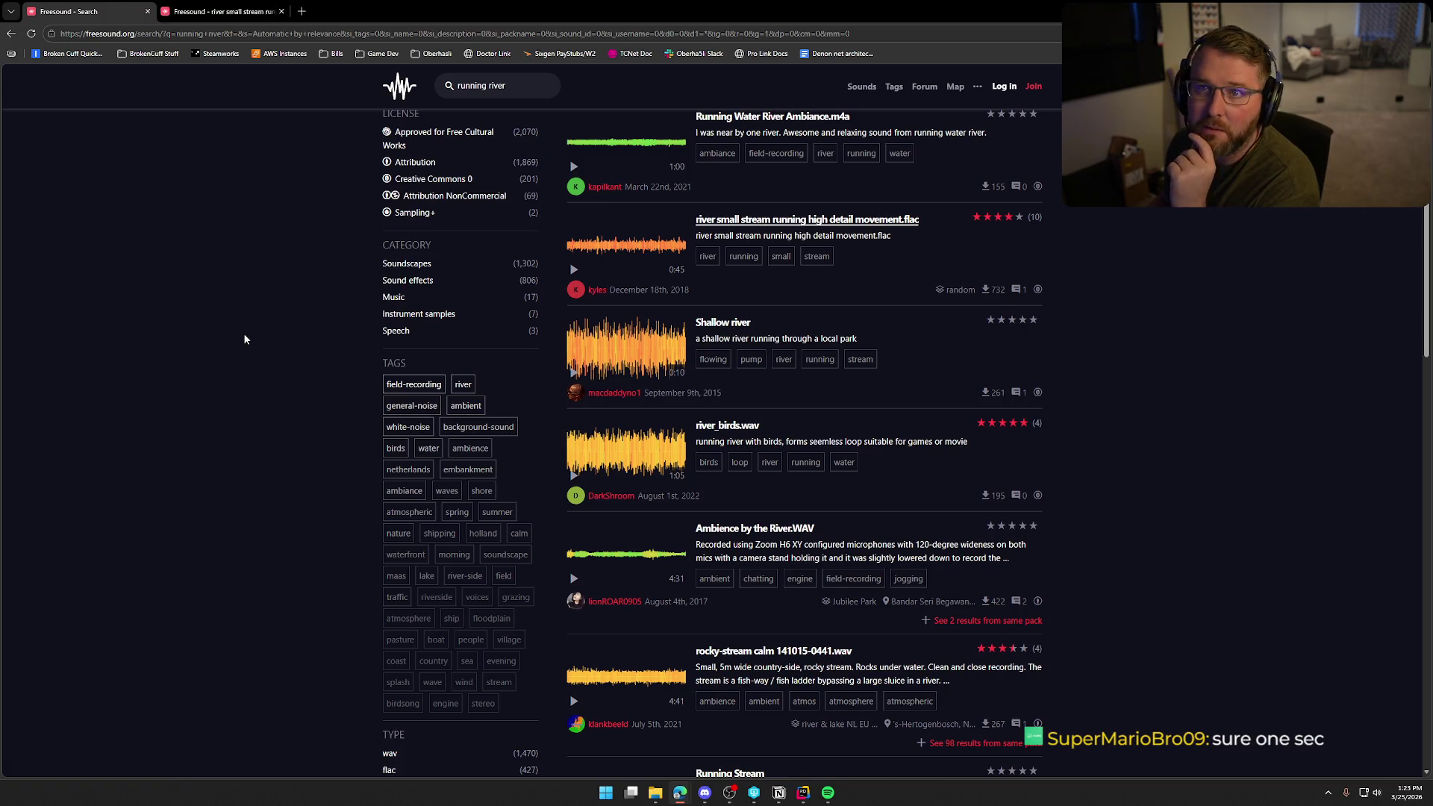
# - Preview the Shallow river and Ambience by the River clips, skipping through the latter
pyautogui.scroll(-1, 244, 337)
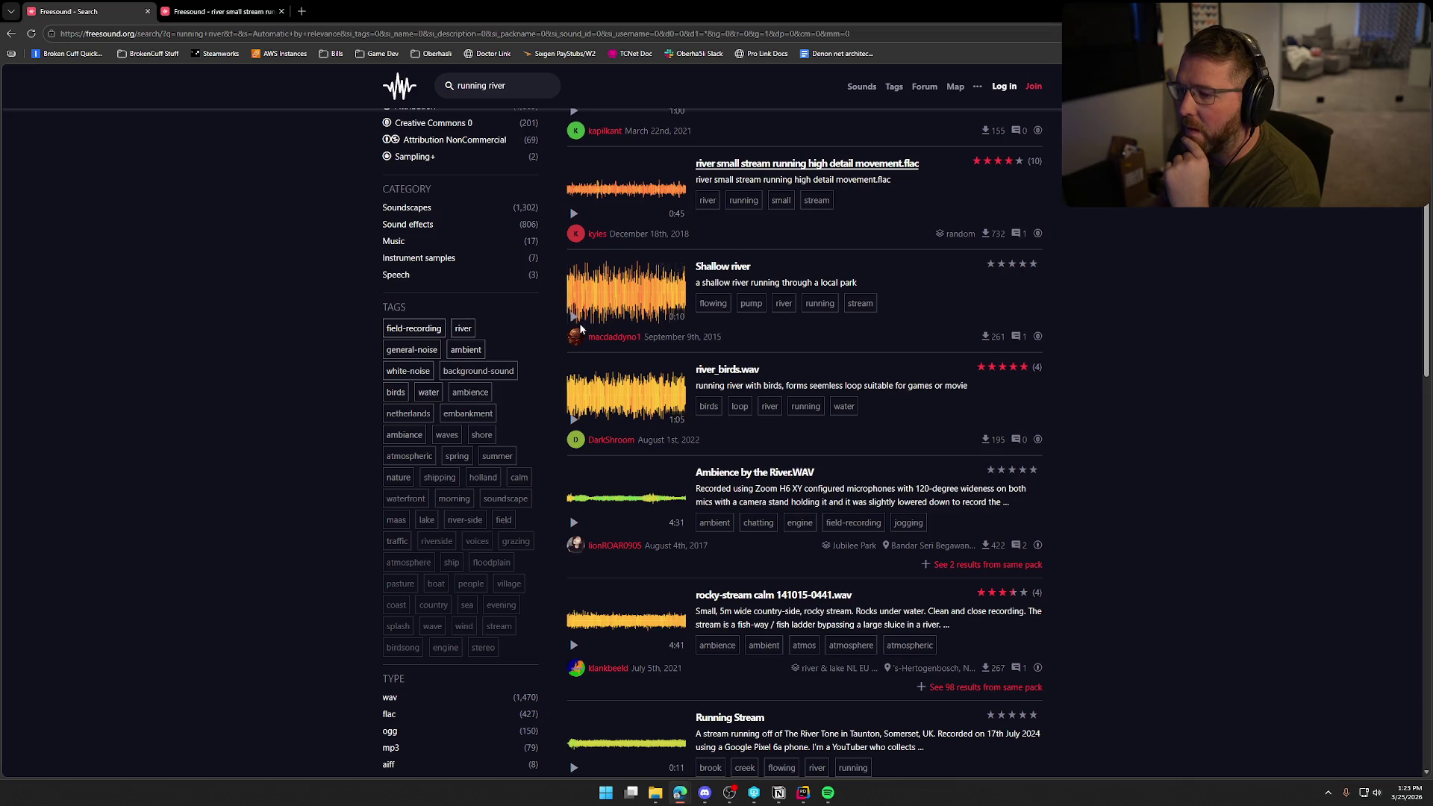
pyautogui.click(573, 316)
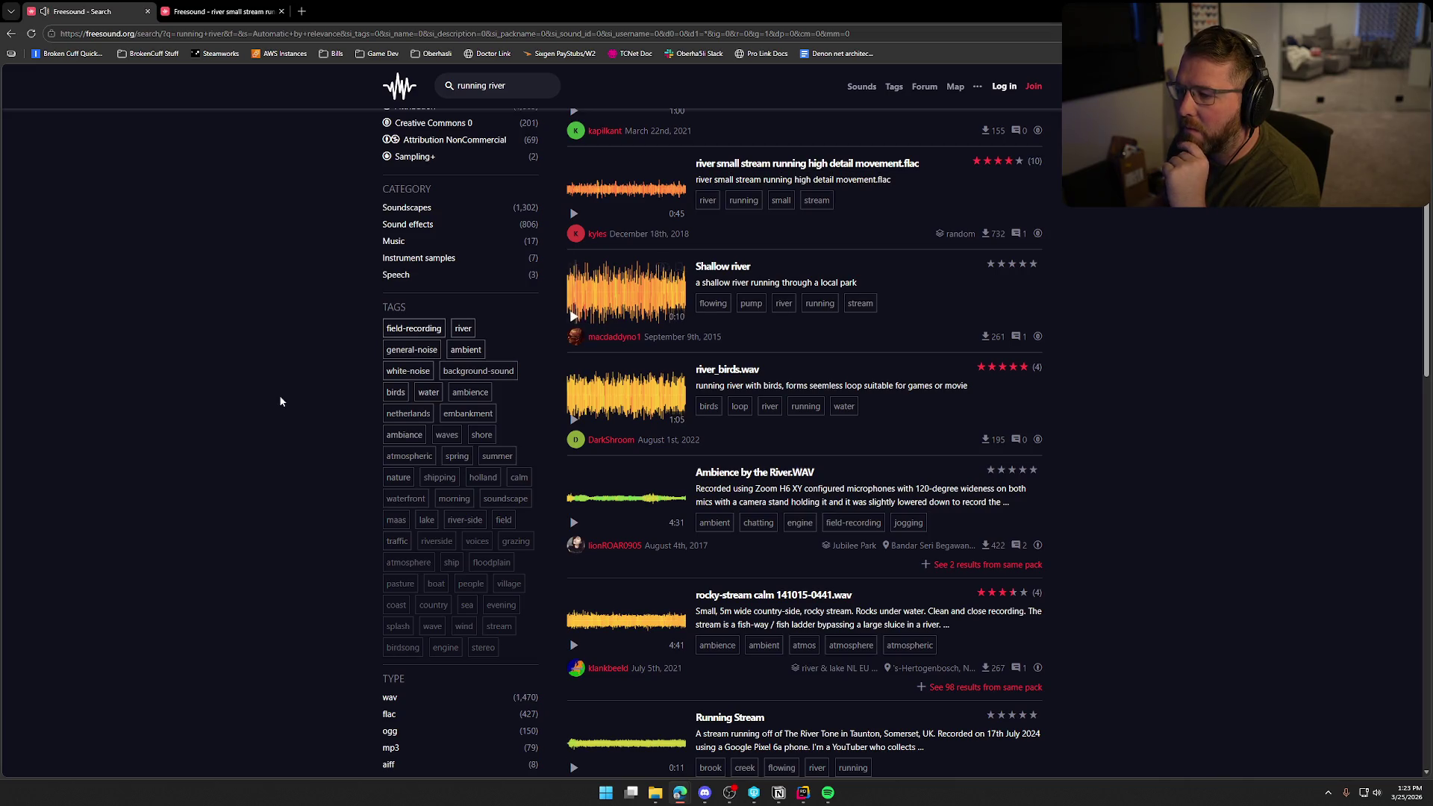
pyautogui.scroll(-2, 572, 354)
pyautogui.scroll(-2, 575, 321)
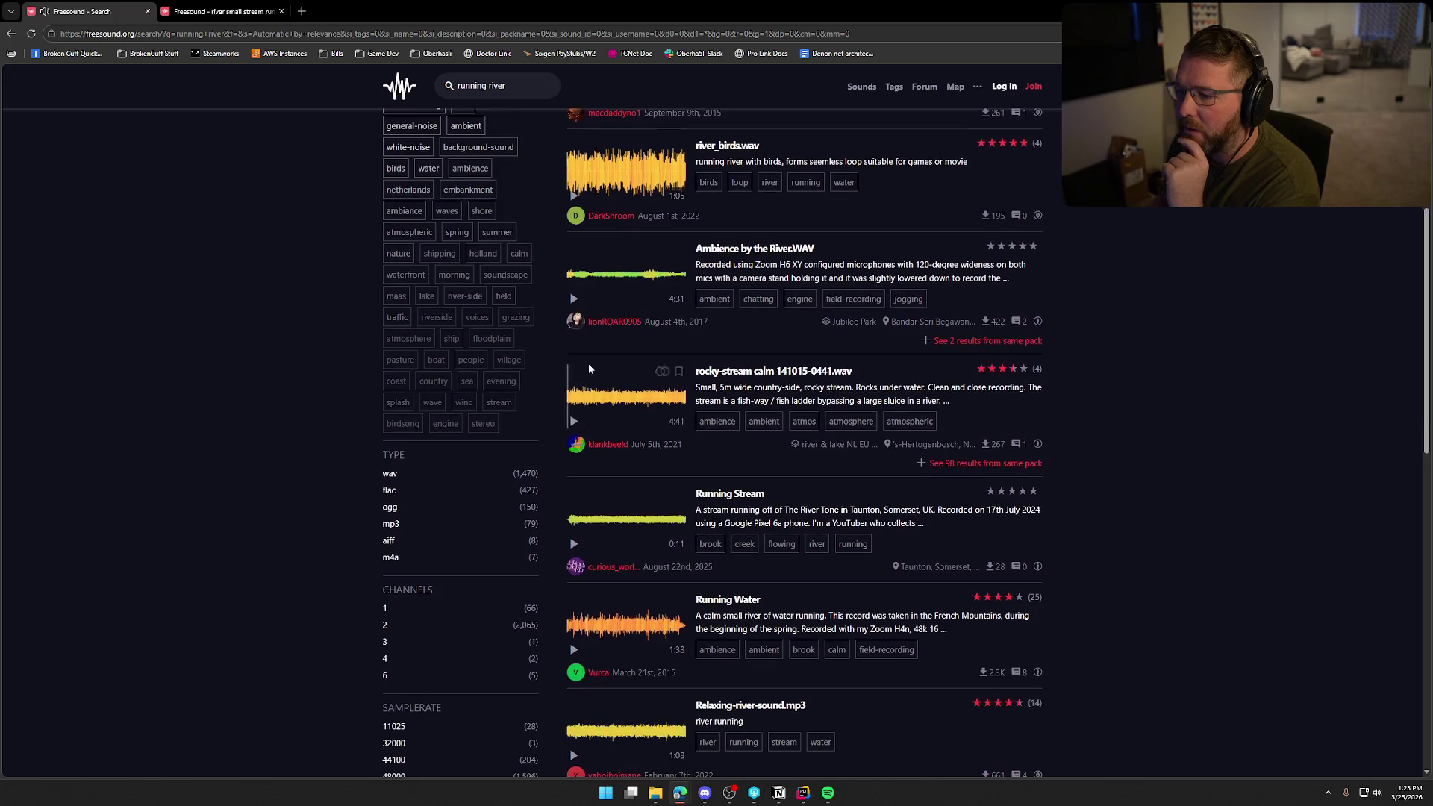
pyautogui.click(573, 299)
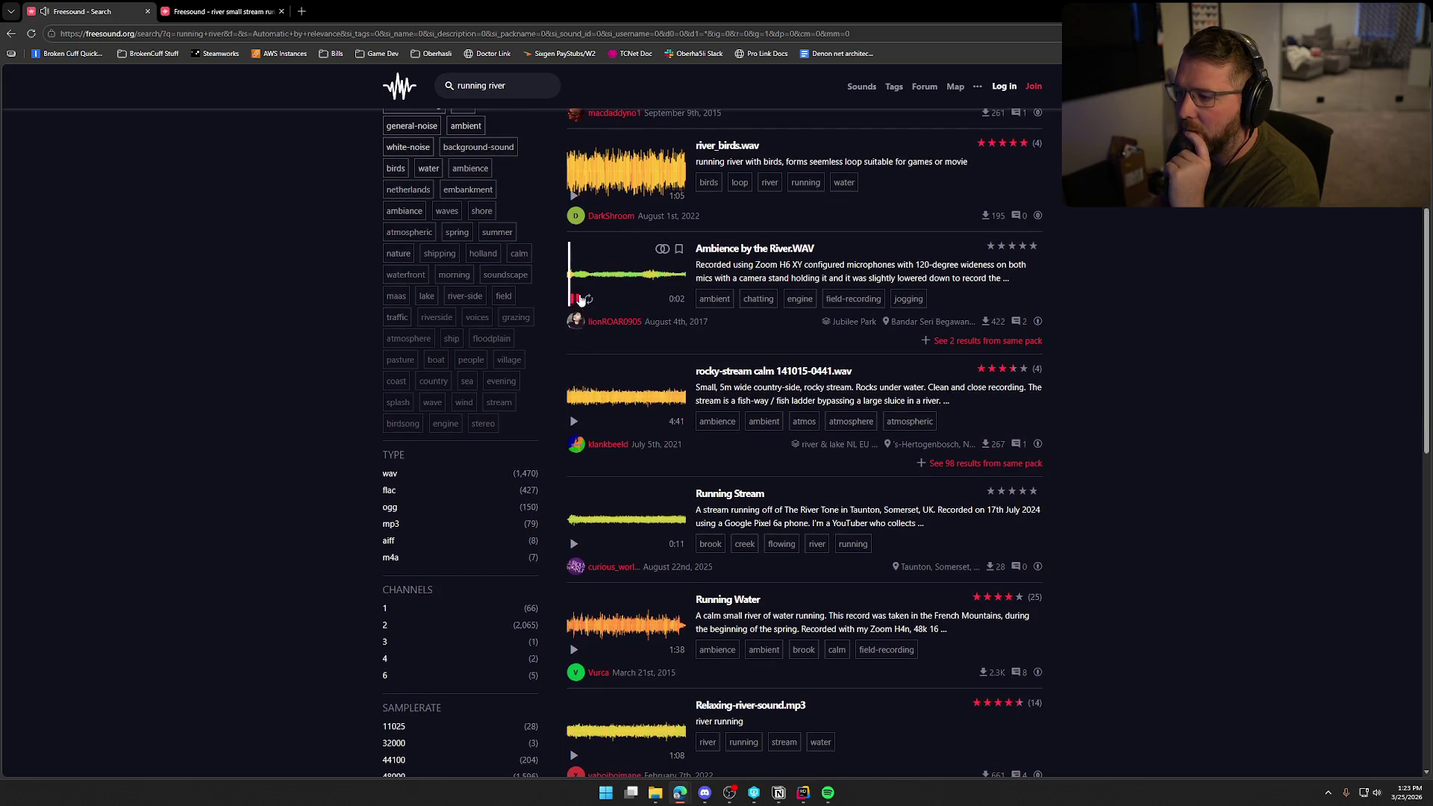
pyautogui.click(582, 280)
pyautogui.click(602, 281)
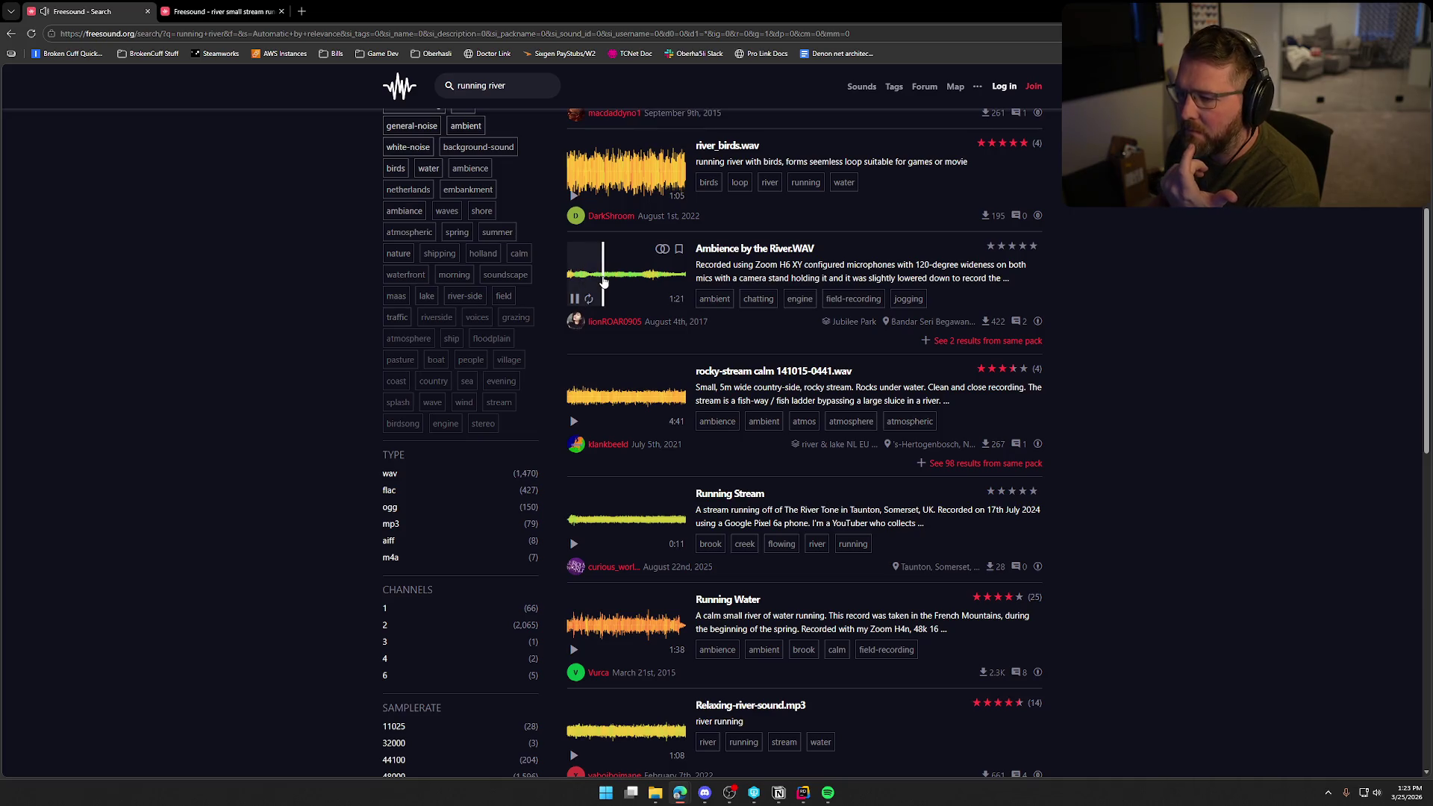
pyautogui.click(624, 282)
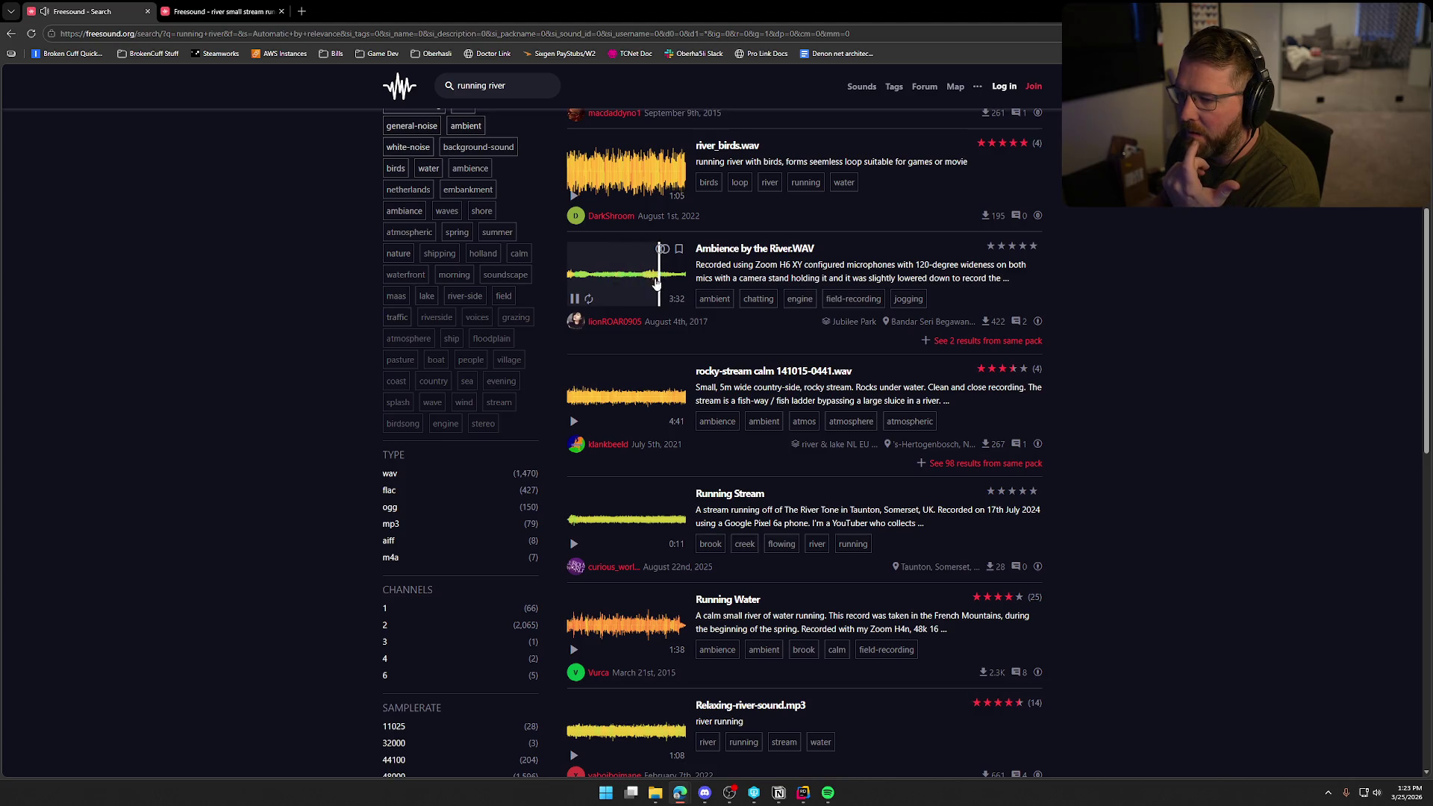
pyautogui.click(575, 285)
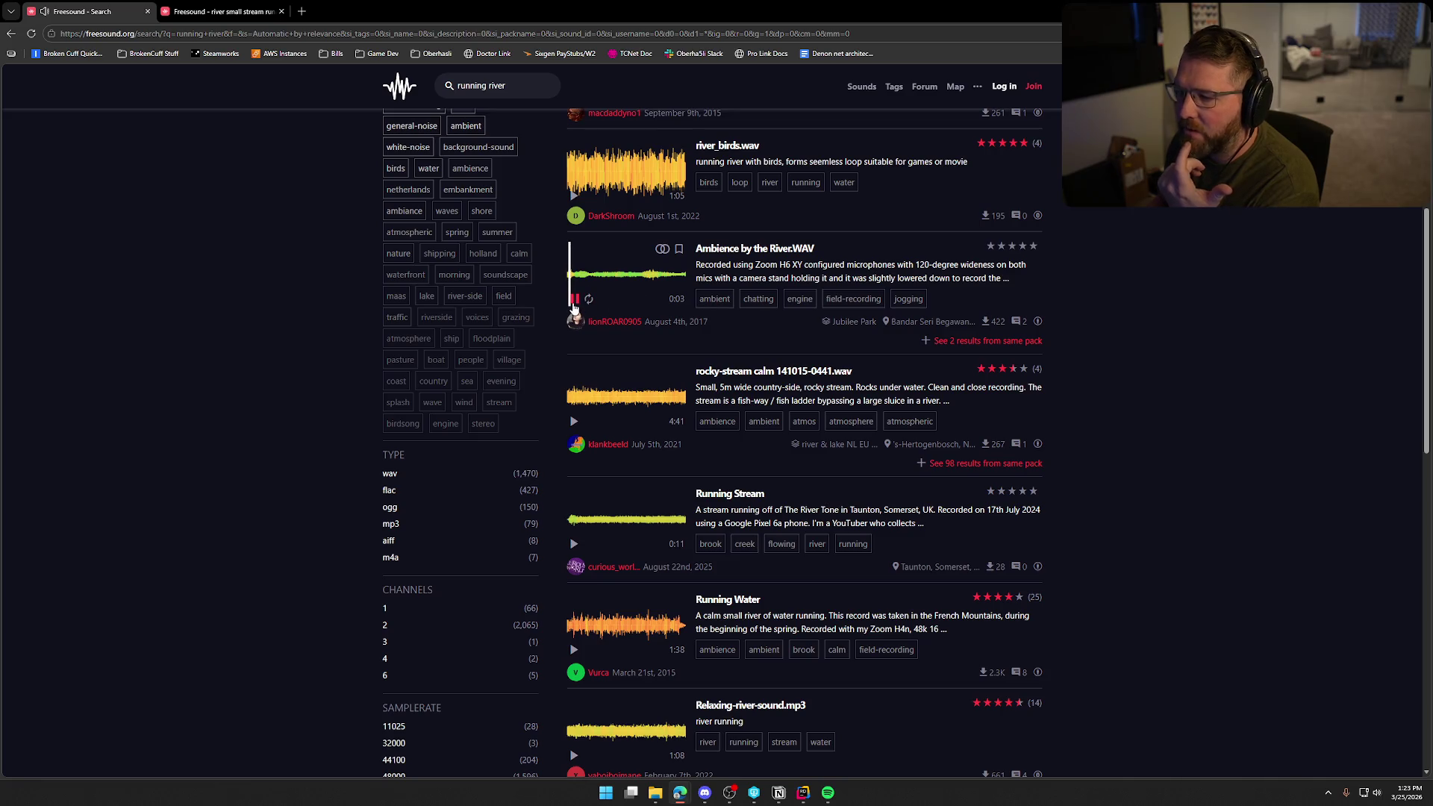
pyautogui.click(576, 307)
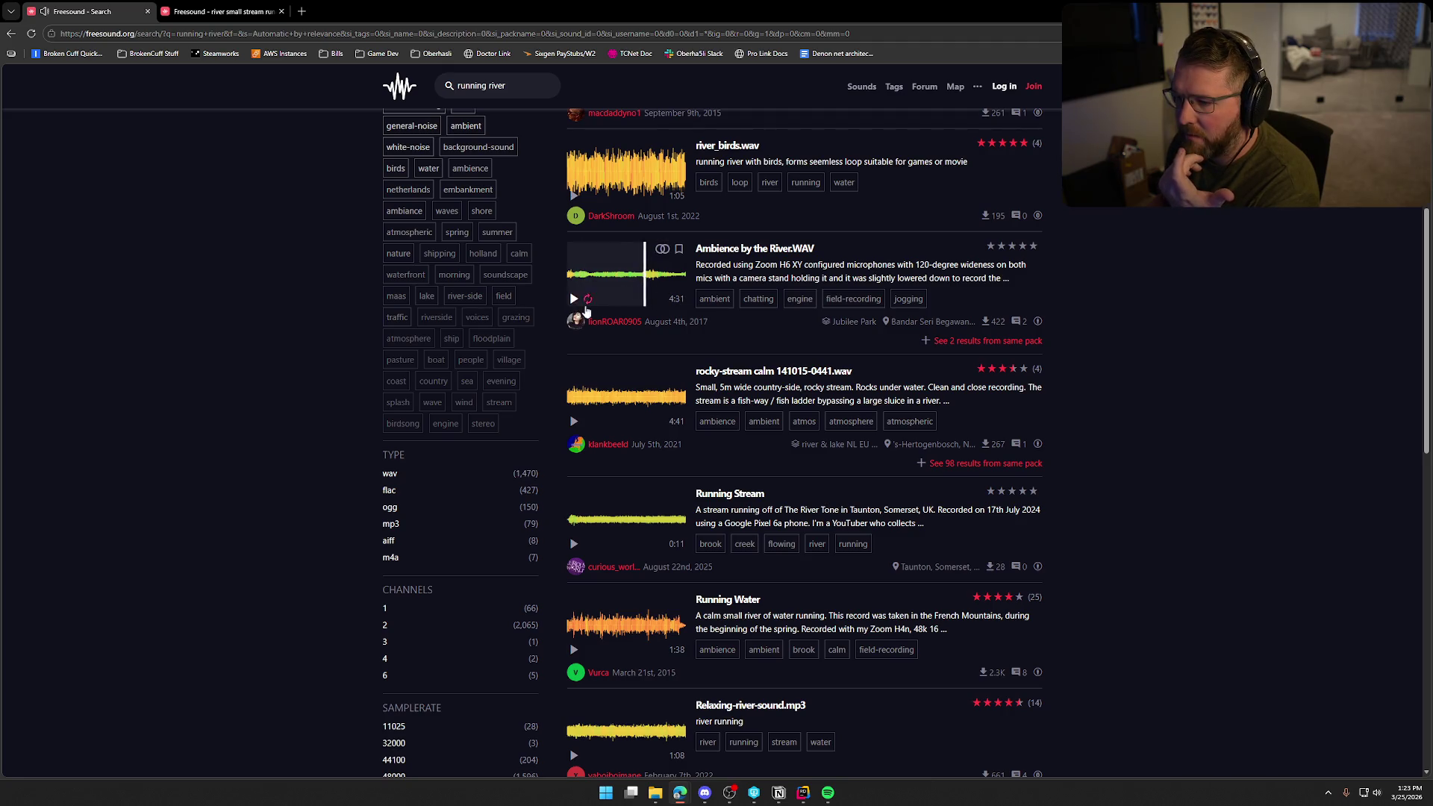
pyautogui.scroll(-1, 614, 405)
# - Preview the rocky-stream calm clip and open it in a new tab
pyautogui.click(574, 366)
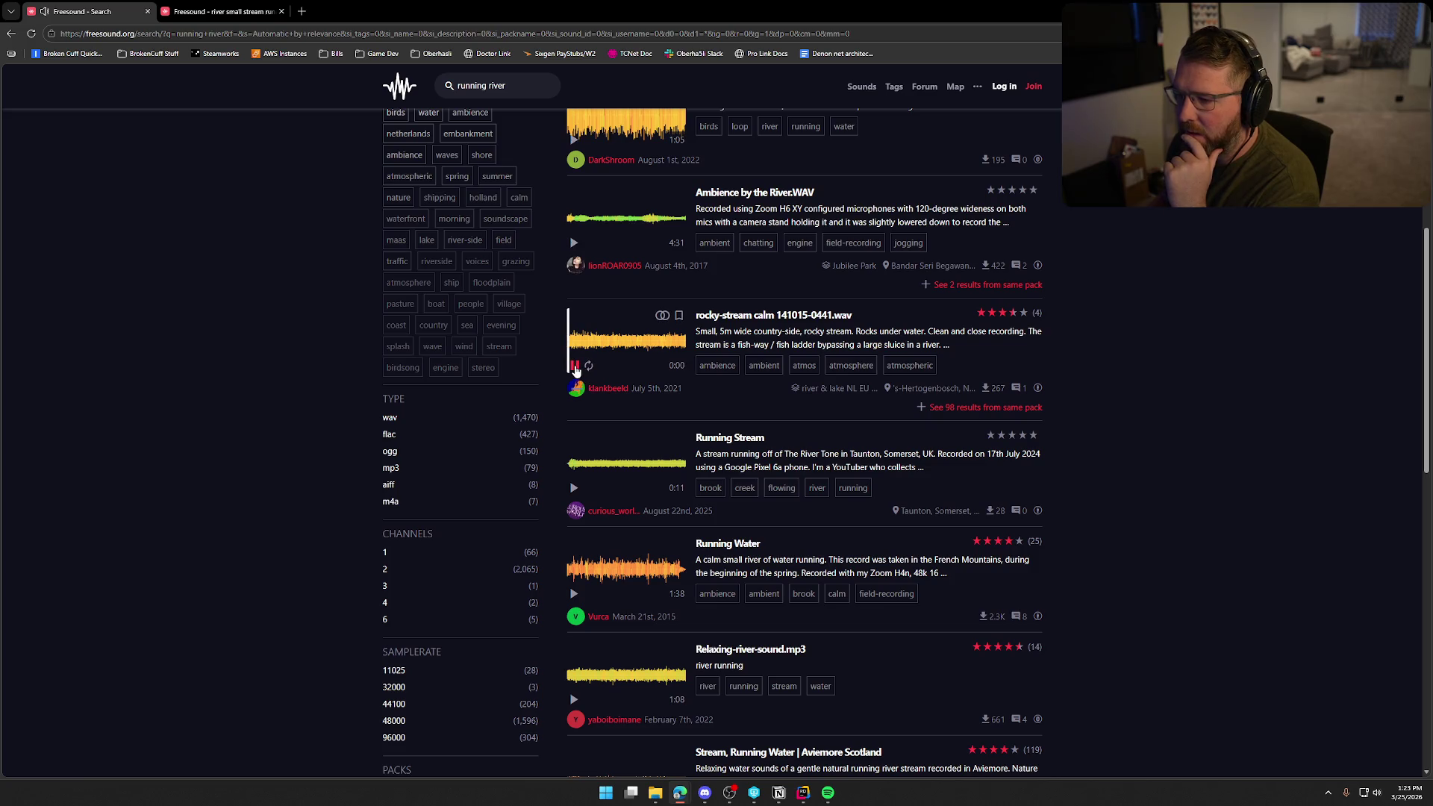
pyautogui.click(596, 343)
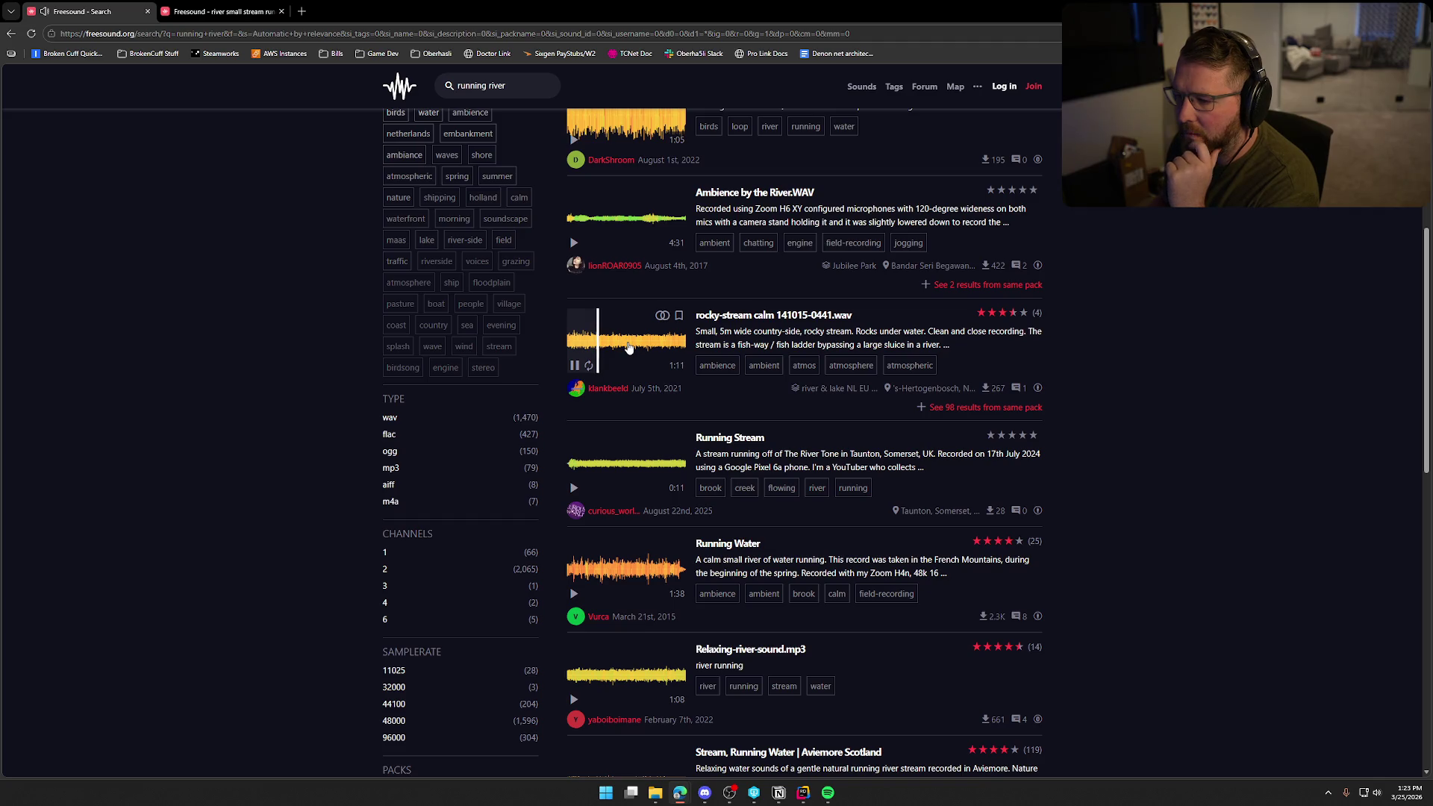
pyautogui.click(669, 342)
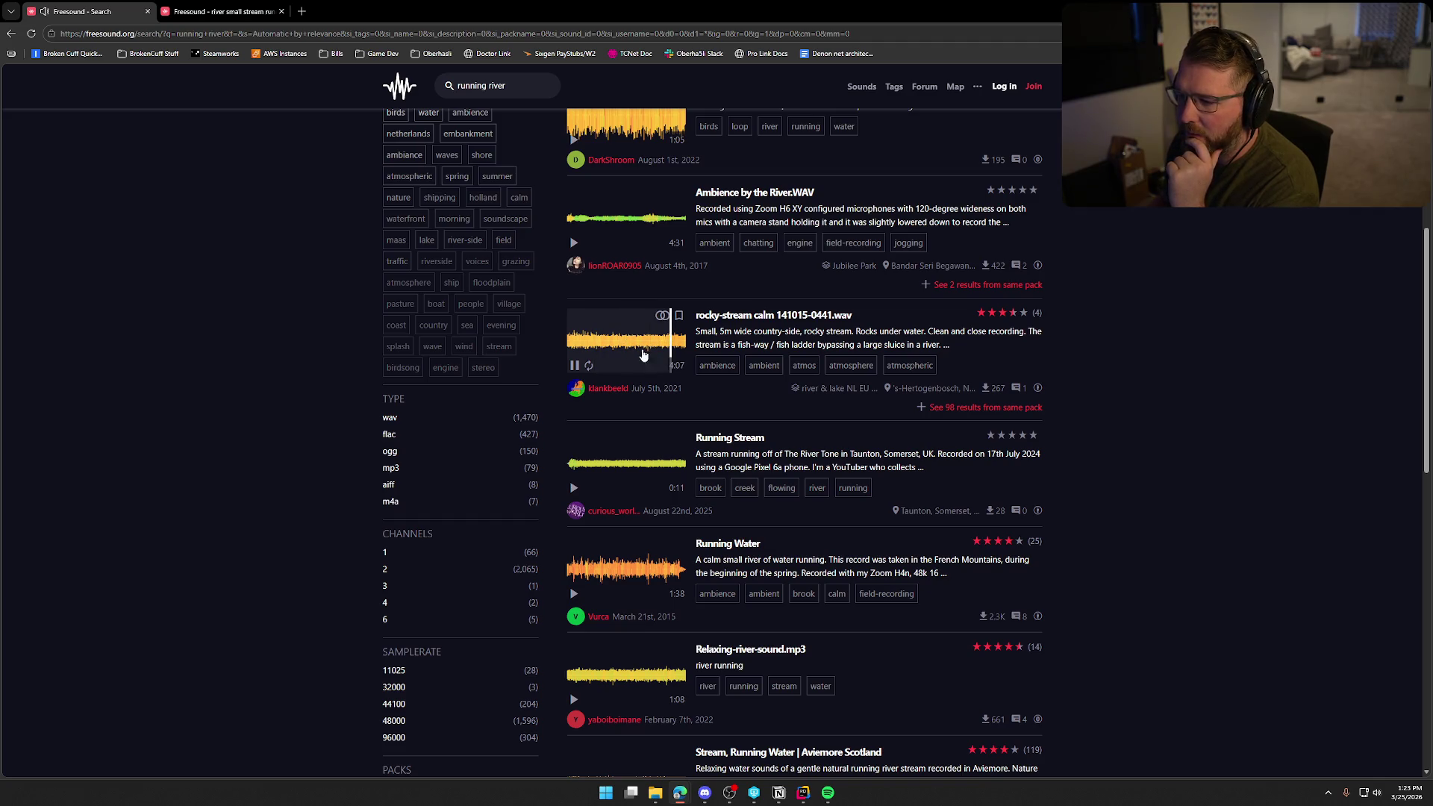
pyautogui.click(576, 366)
pyautogui.middleClick(773, 315)
pyautogui.scroll(-2, 459, 478)
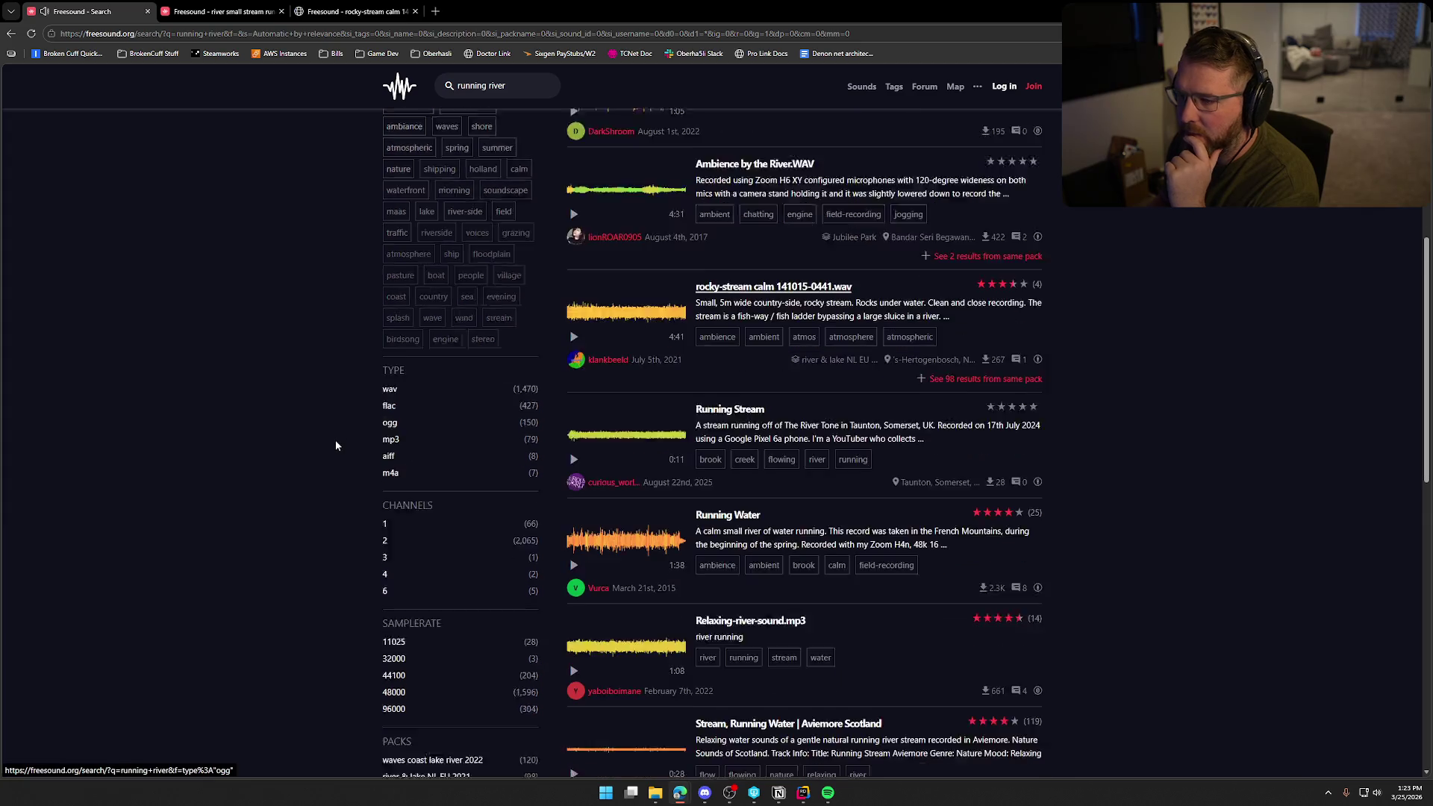
# - Preview the Running Stream and Running Water clips, then open Running Water in a new tab
pyautogui.click(574, 377)
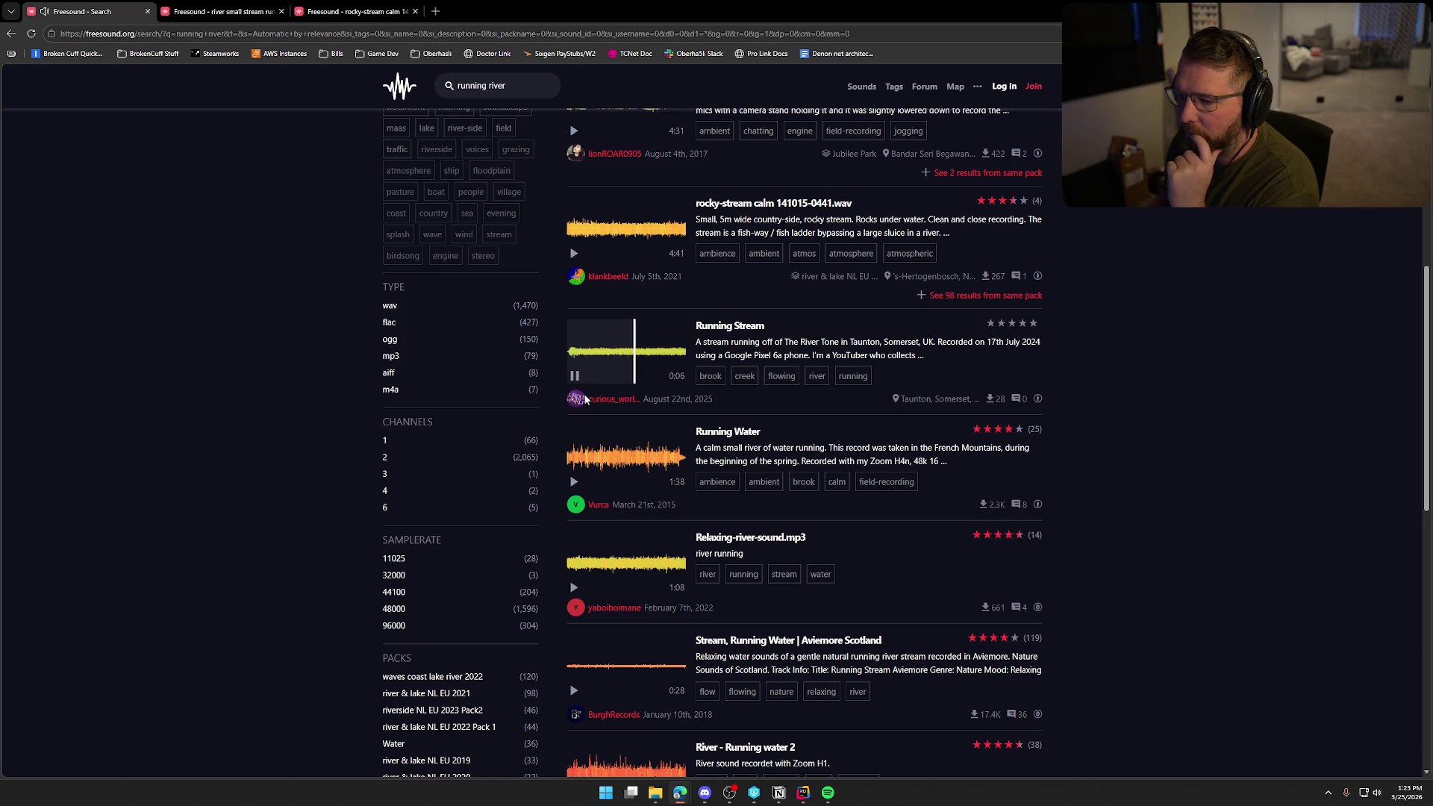
pyautogui.click(575, 377)
pyautogui.scroll(-2, 575, 377)
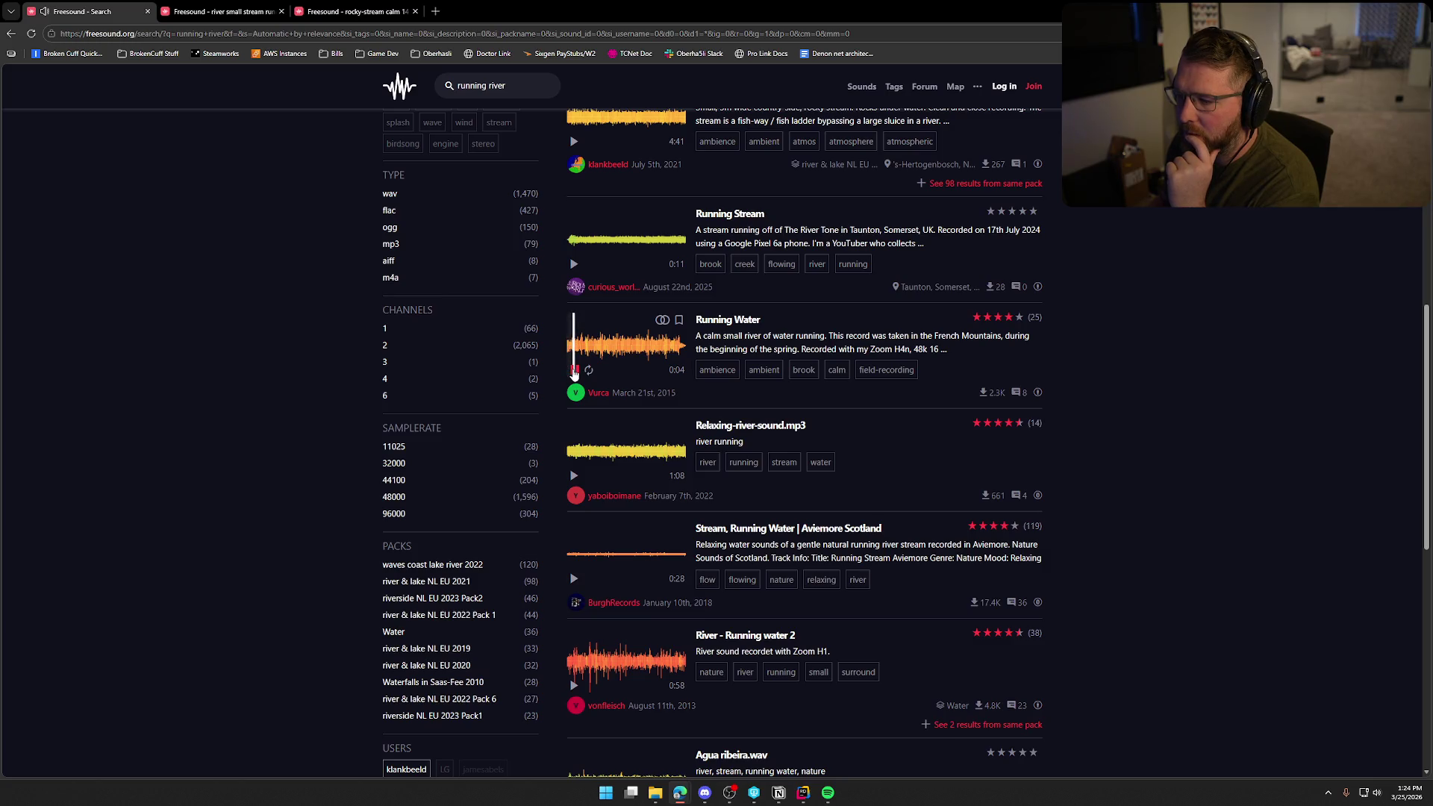
pyautogui.click(615, 355)
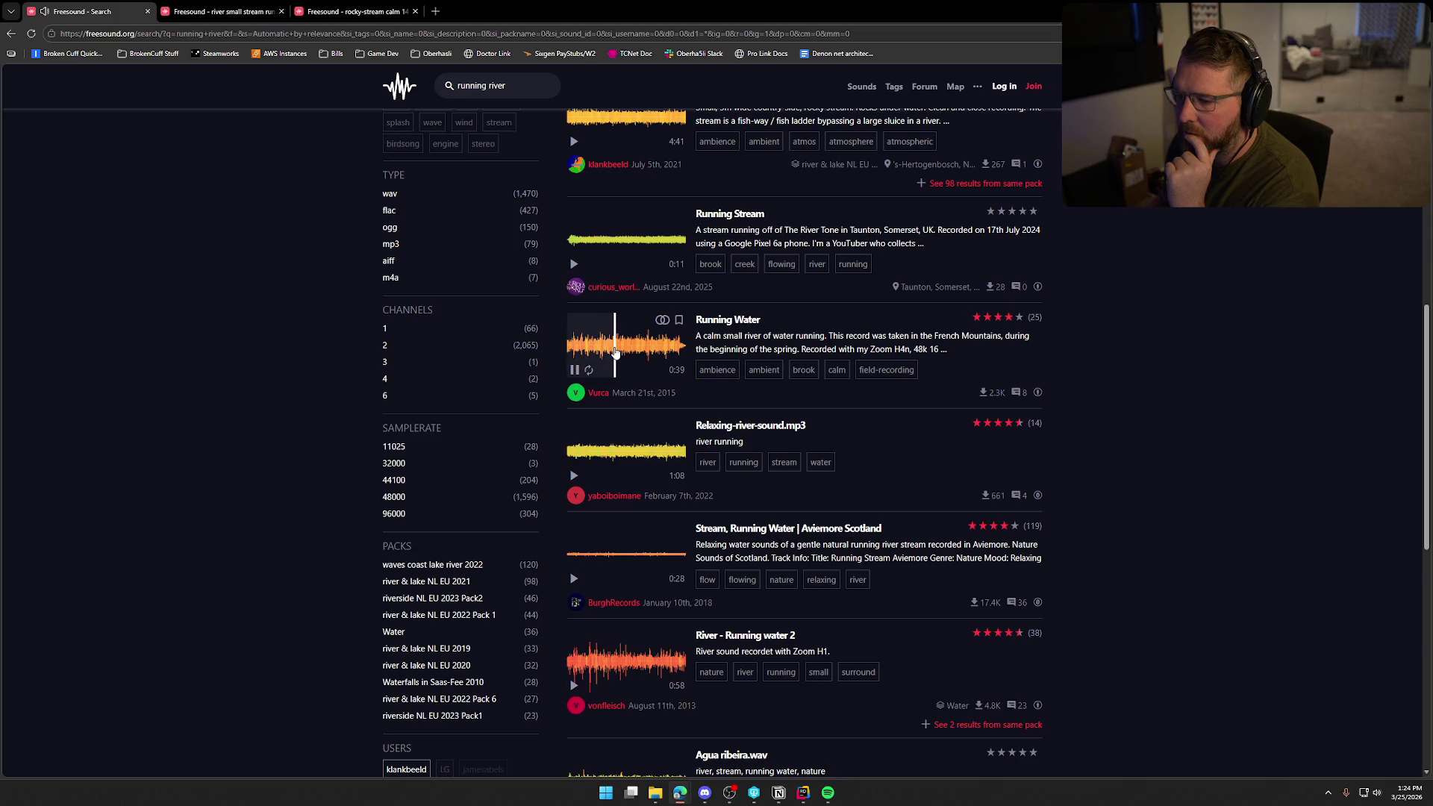
pyautogui.click(642, 354)
pyautogui.click(574, 369)
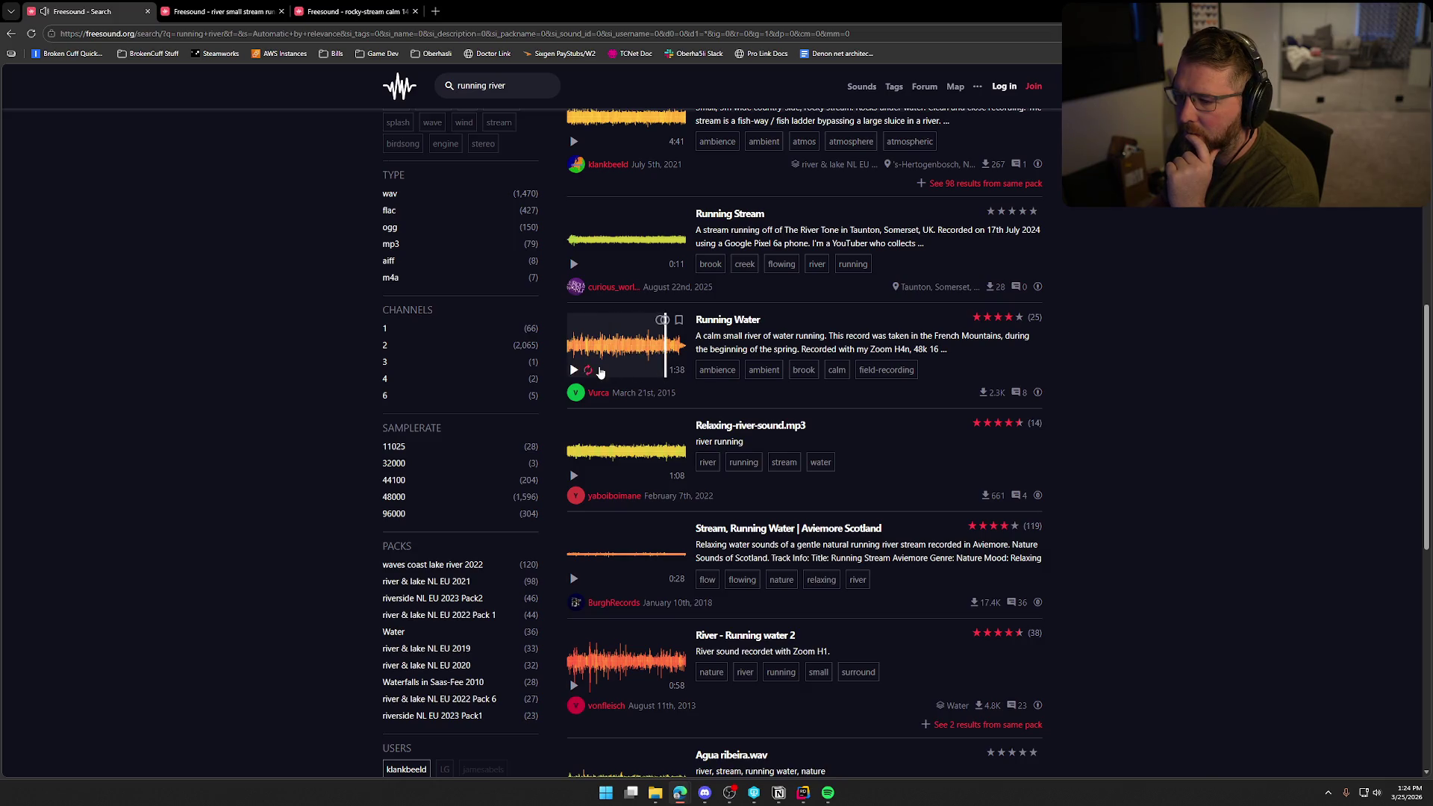
pyautogui.middleClick(728, 320)
# - Preview Relaxing-river-sound.mp3 through to near its end, then open it in a new tab
pyautogui.scroll(-2, 647, 446)
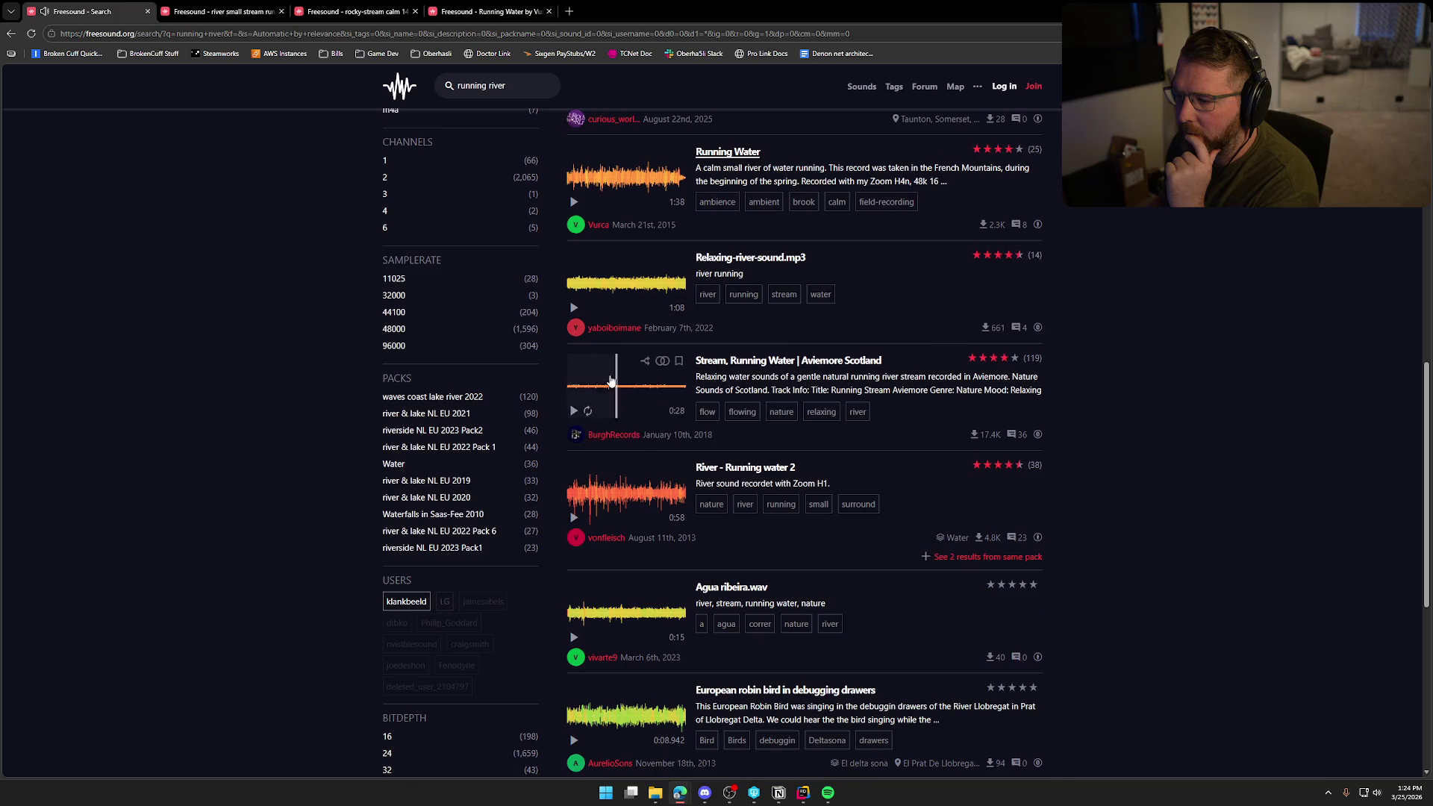
pyautogui.click(574, 309)
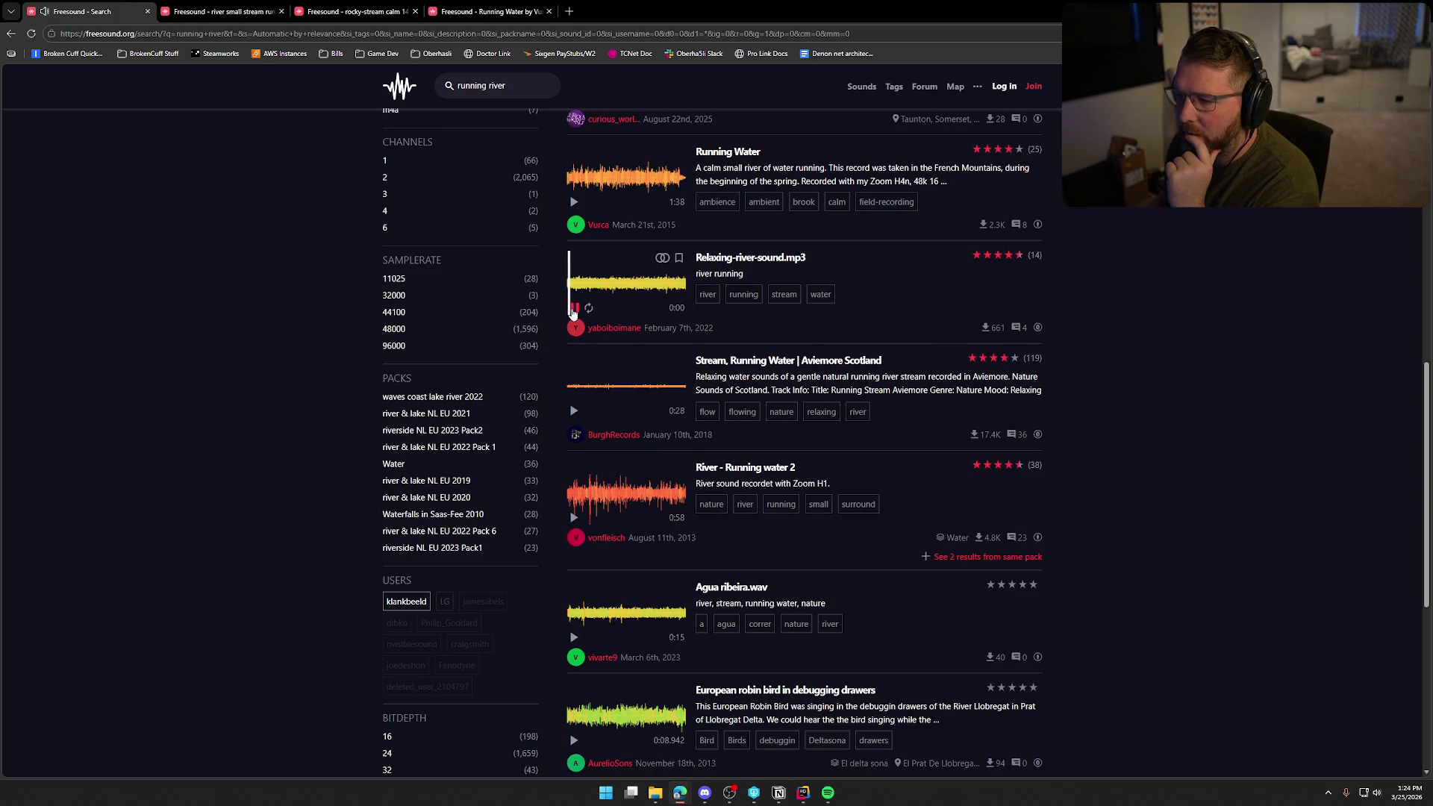
pyautogui.click(589, 289)
pyautogui.click(620, 292)
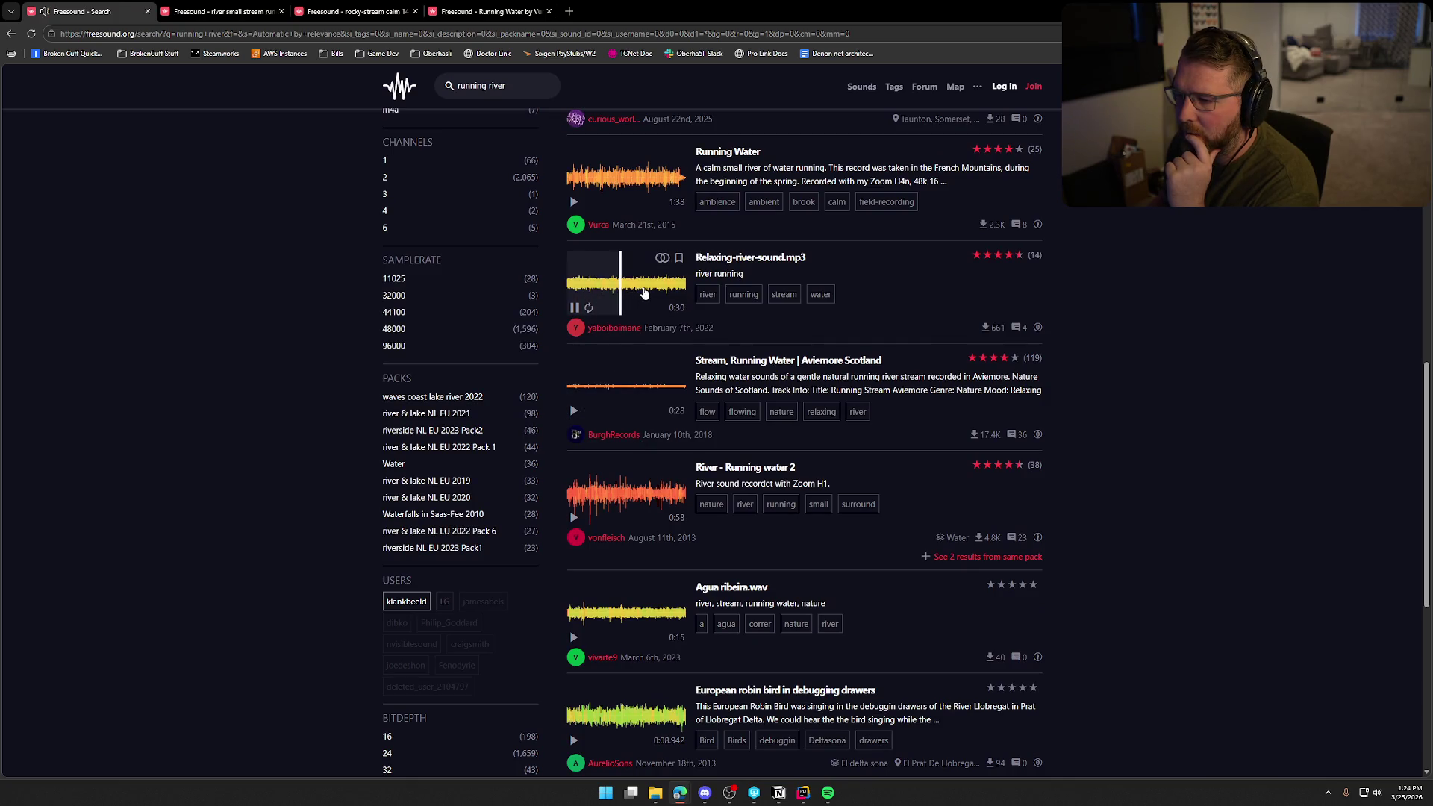
pyautogui.click(644, 292)
pyautogui.click(661, 290)
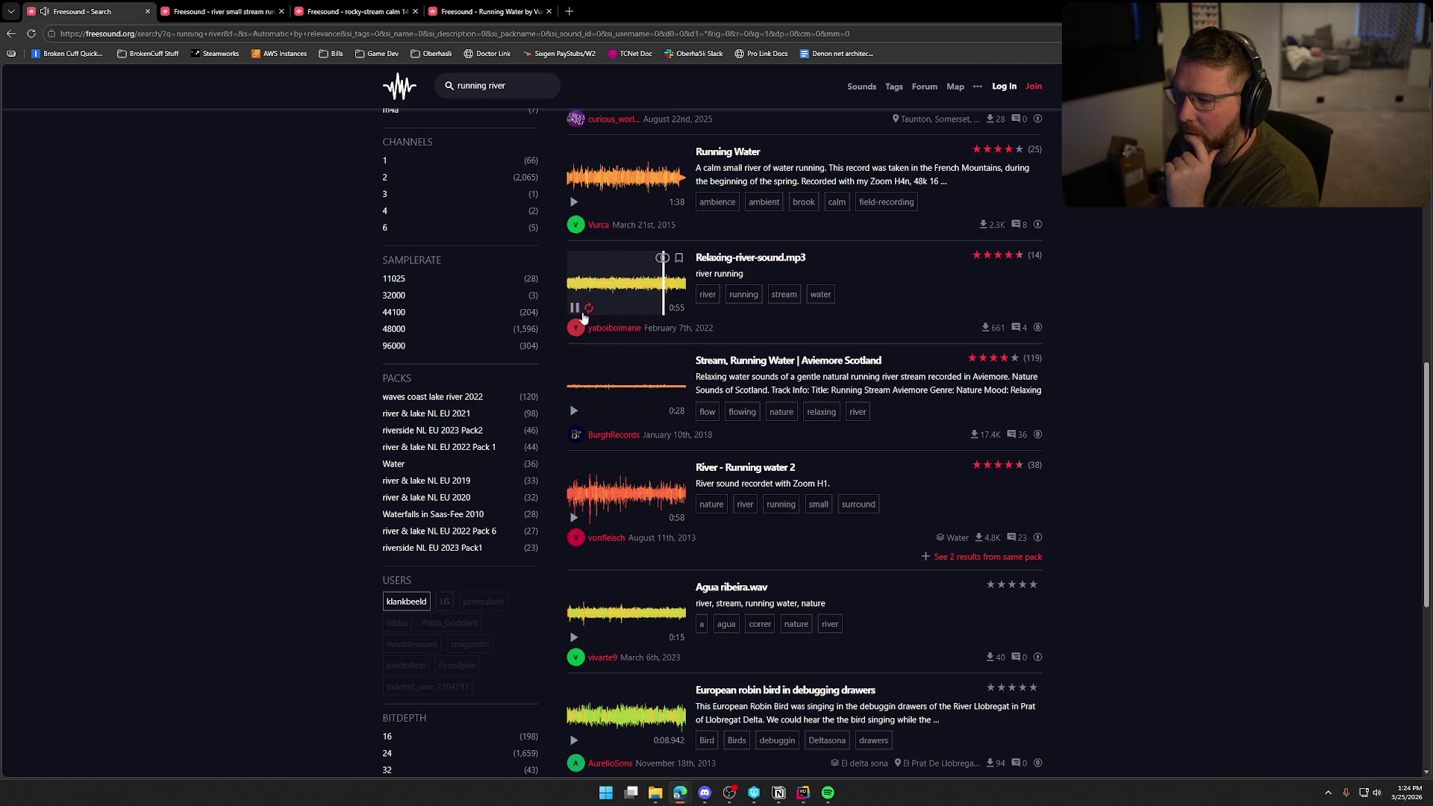
pyautogui.click(573, 309)
pyautogui.middleClick(730, 260)
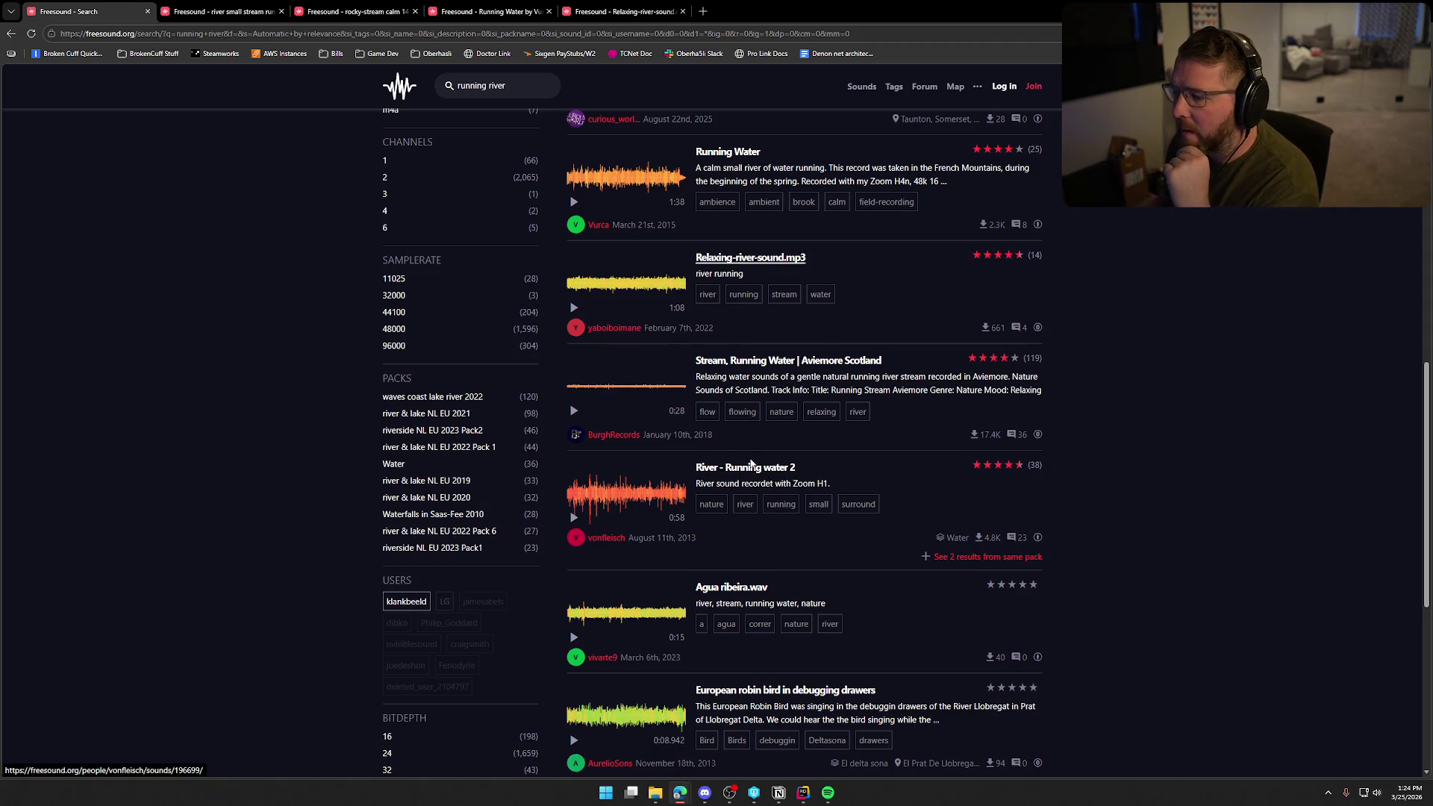
# - Preview Stream, Running Water from about 0:28, then open the shared sound folder in a new tab
pyautogui.click(575, 412)
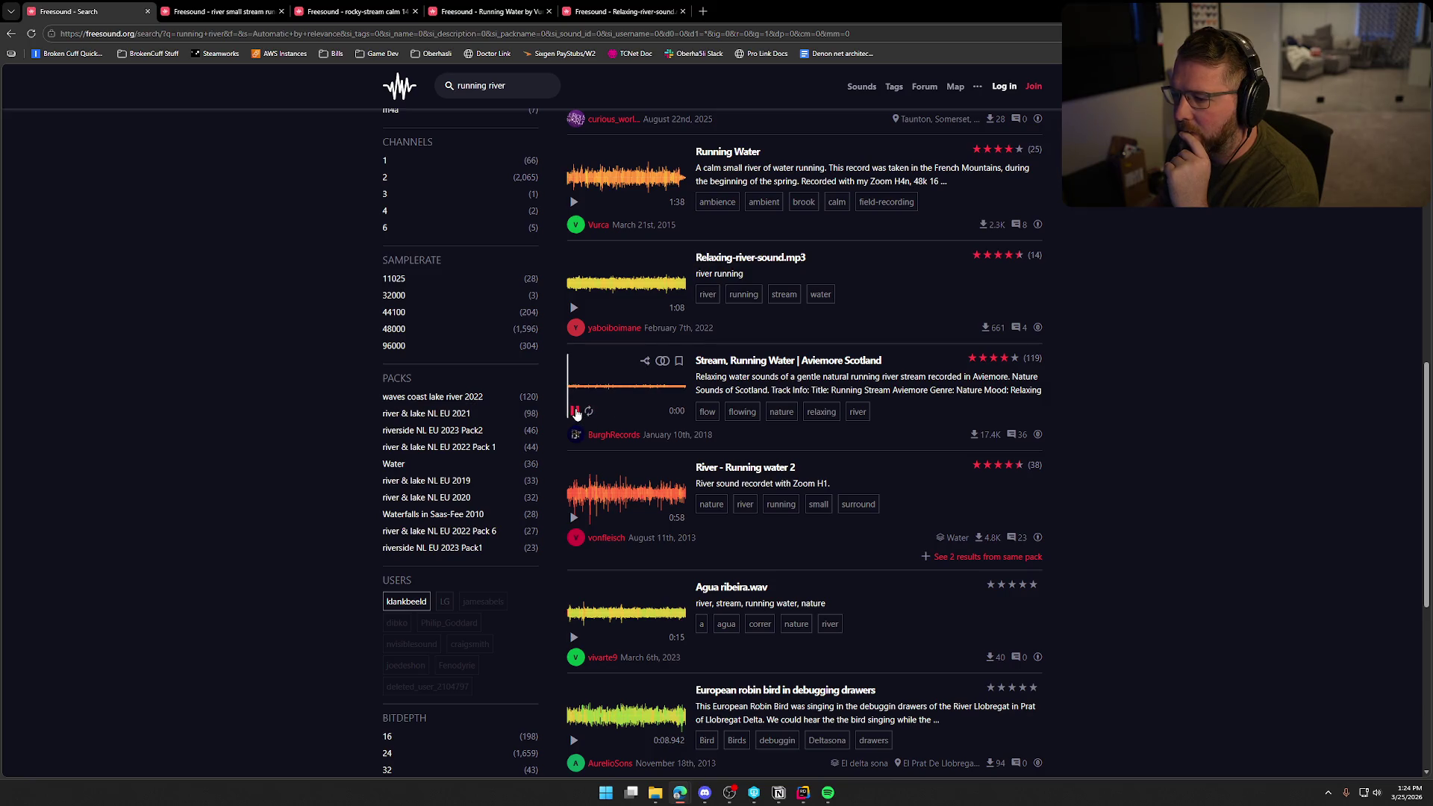
pyautogui.click(631, 393)
pyautogui.click(574, 412)
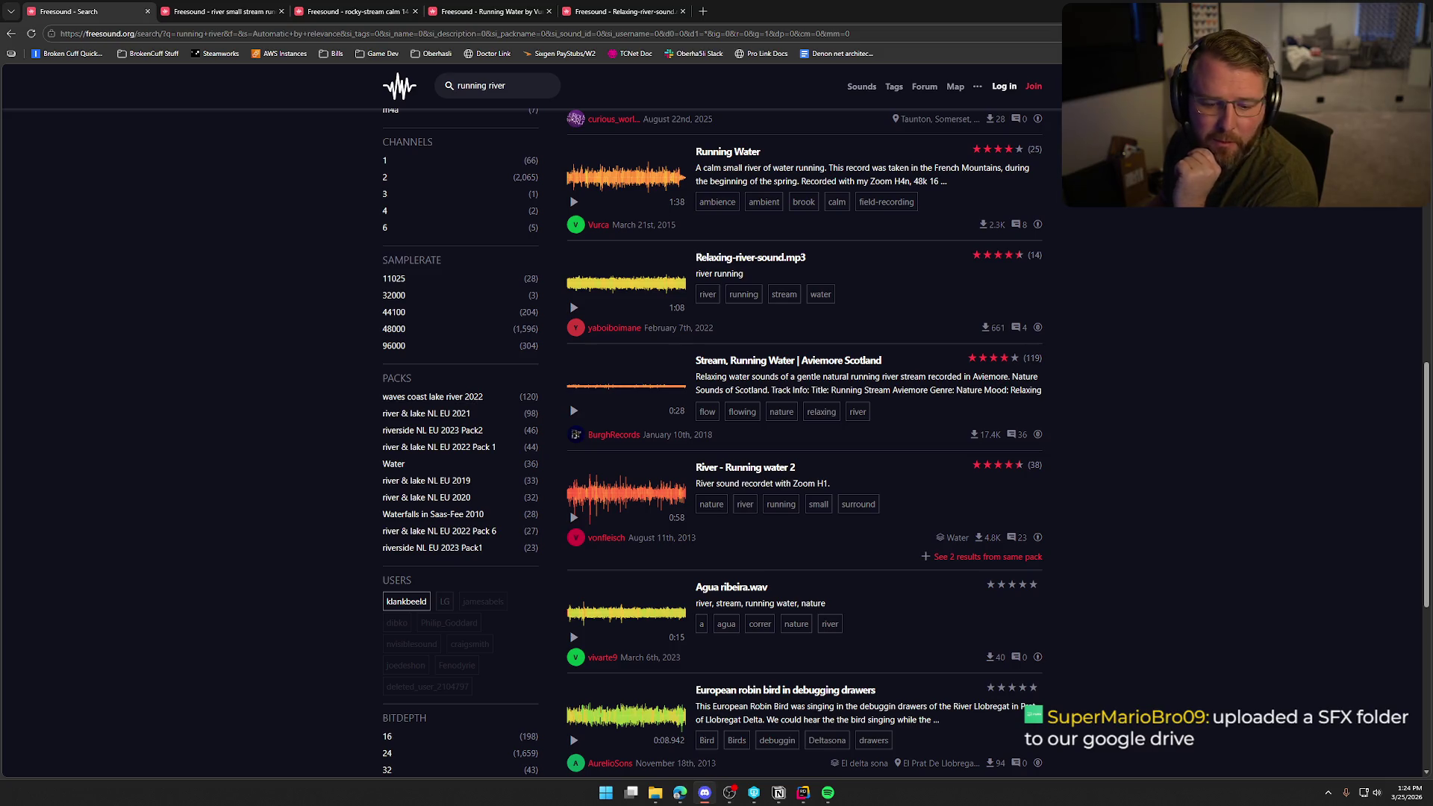
pyautogui.hotkey('ctrl', '5')
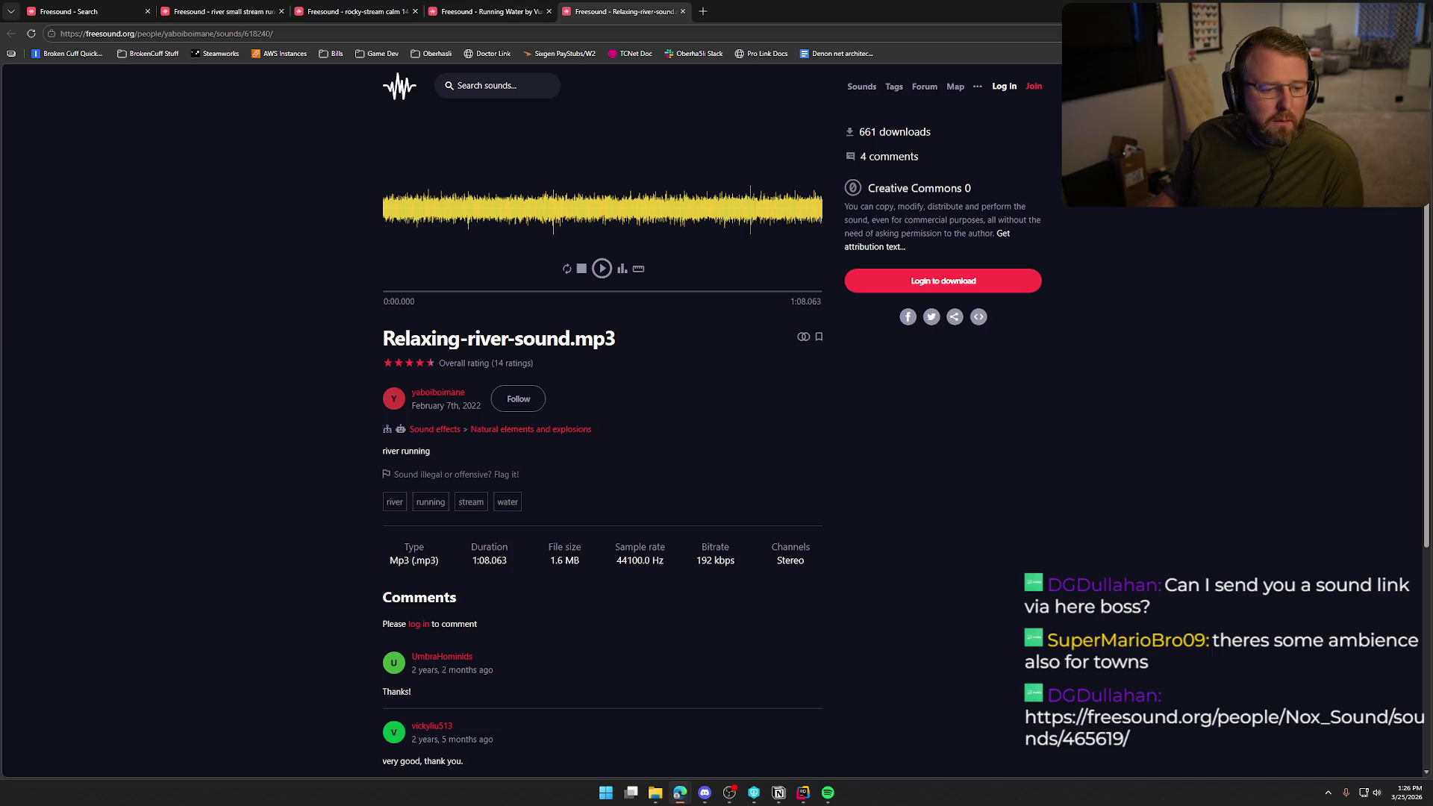
# - Open the chat's Ambiance_Brook_Calm_Stereo.wav link in a new tab and play it
pyautogui.hotkey('alt', 'Tab')
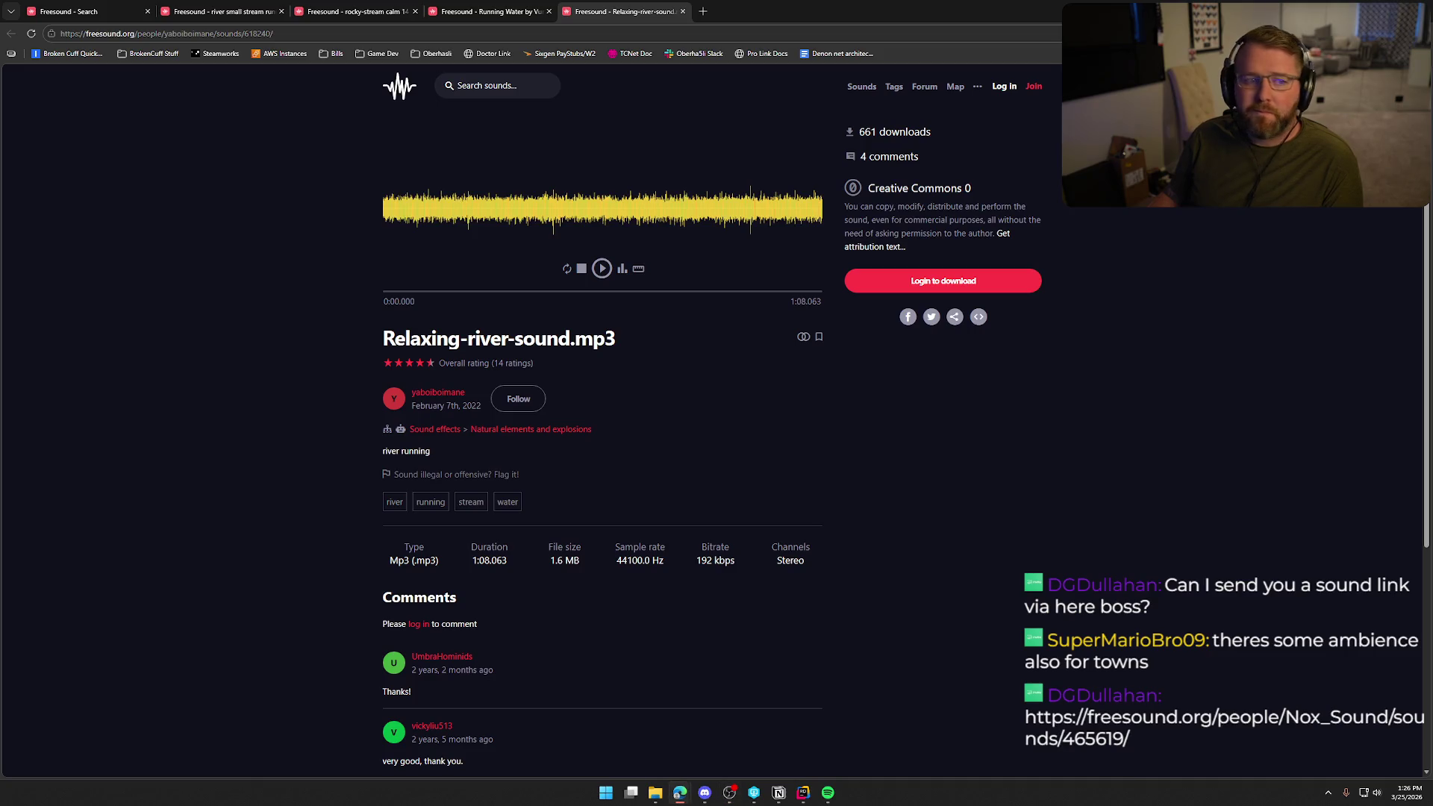
pyautogui.moveTo(548, 221)
pyautogui.mouseDown()
pyautogui.moveTo(701, 37)
pyautogui.moveTo(758, 15)
pyautogui.mouseUp()
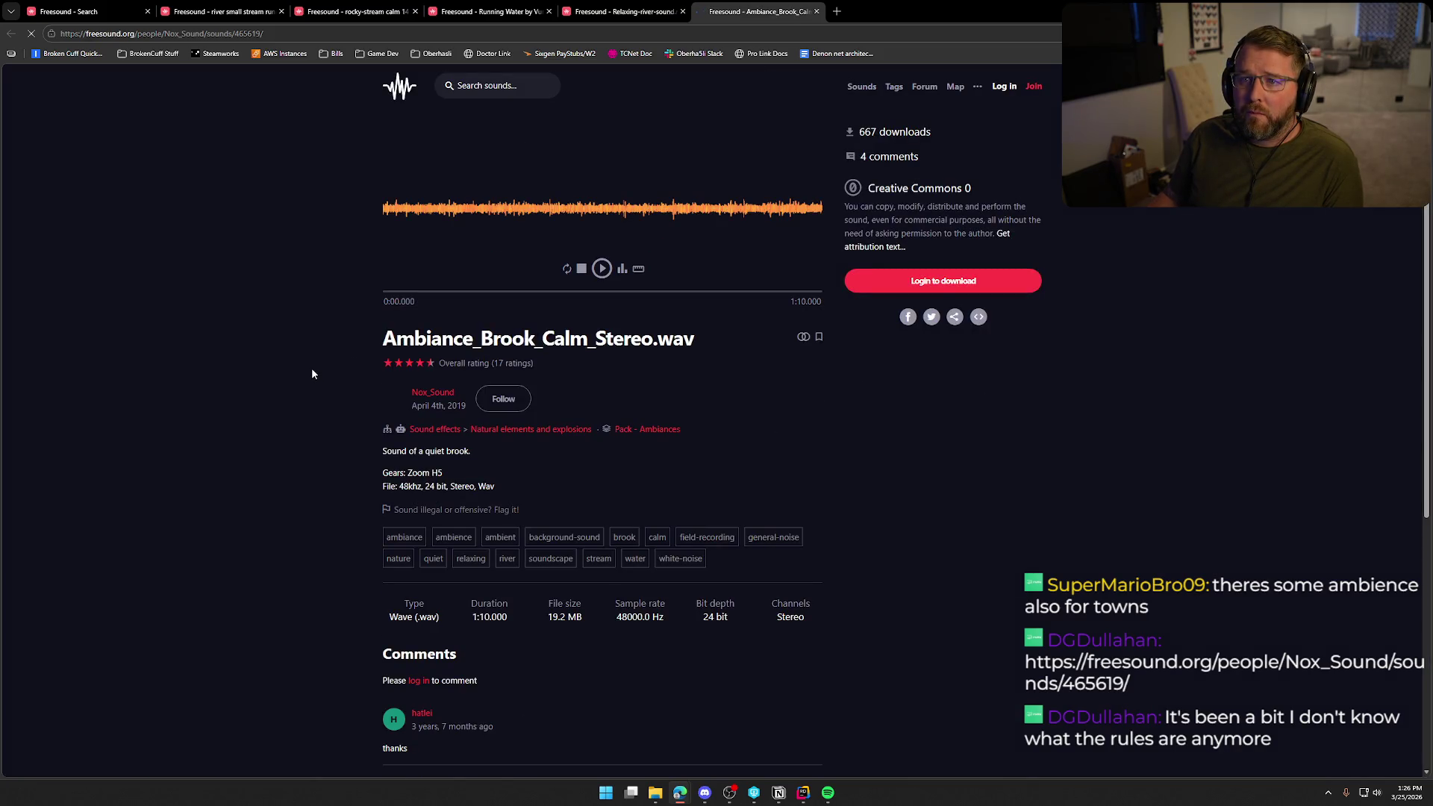
pyautogui.click(601, 268)
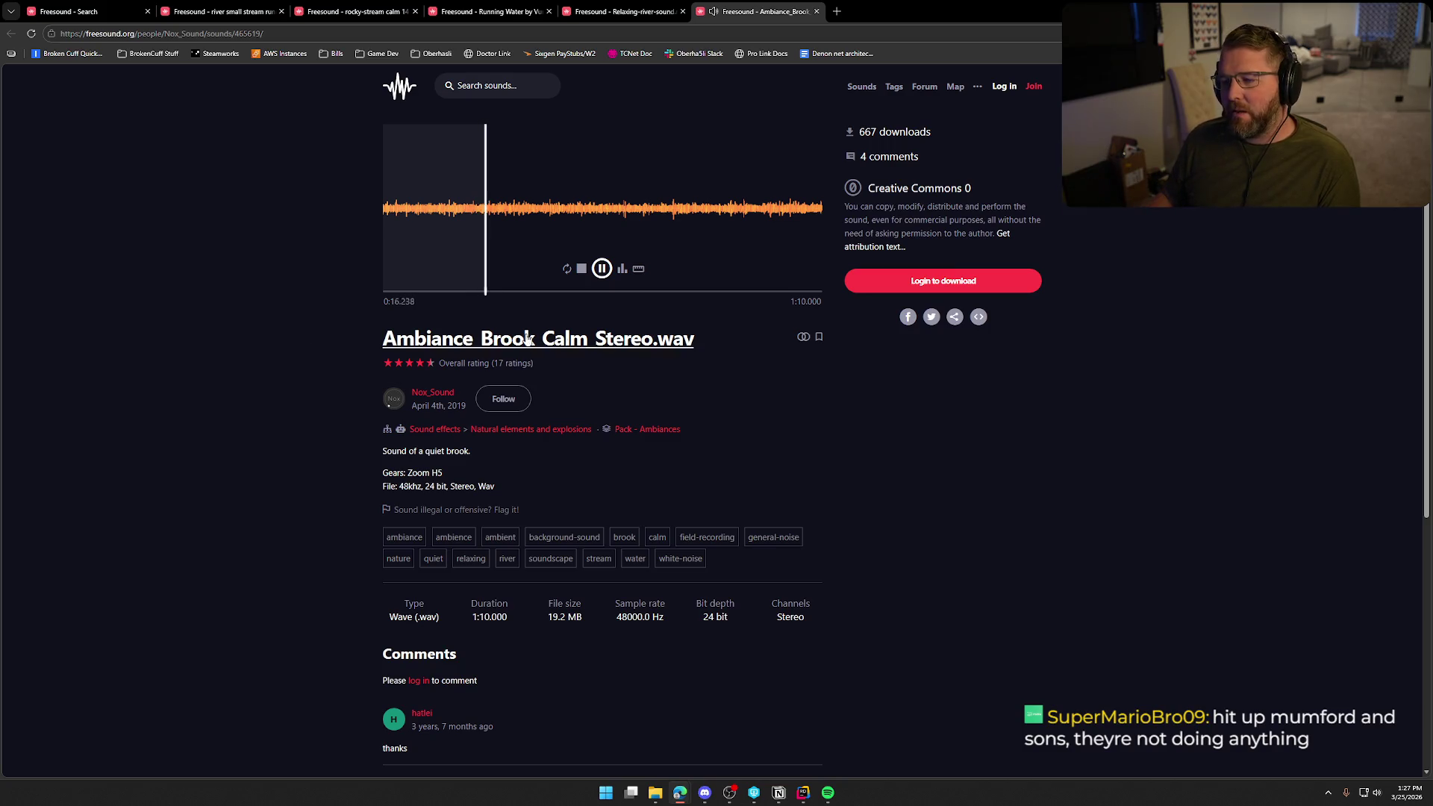
# - Close the brook ambience tab, then briefly play the Relaxing-river-sound and Running Water clips
pyautogui.middleClick(727, 15)
pyautogui.click(604, 269)
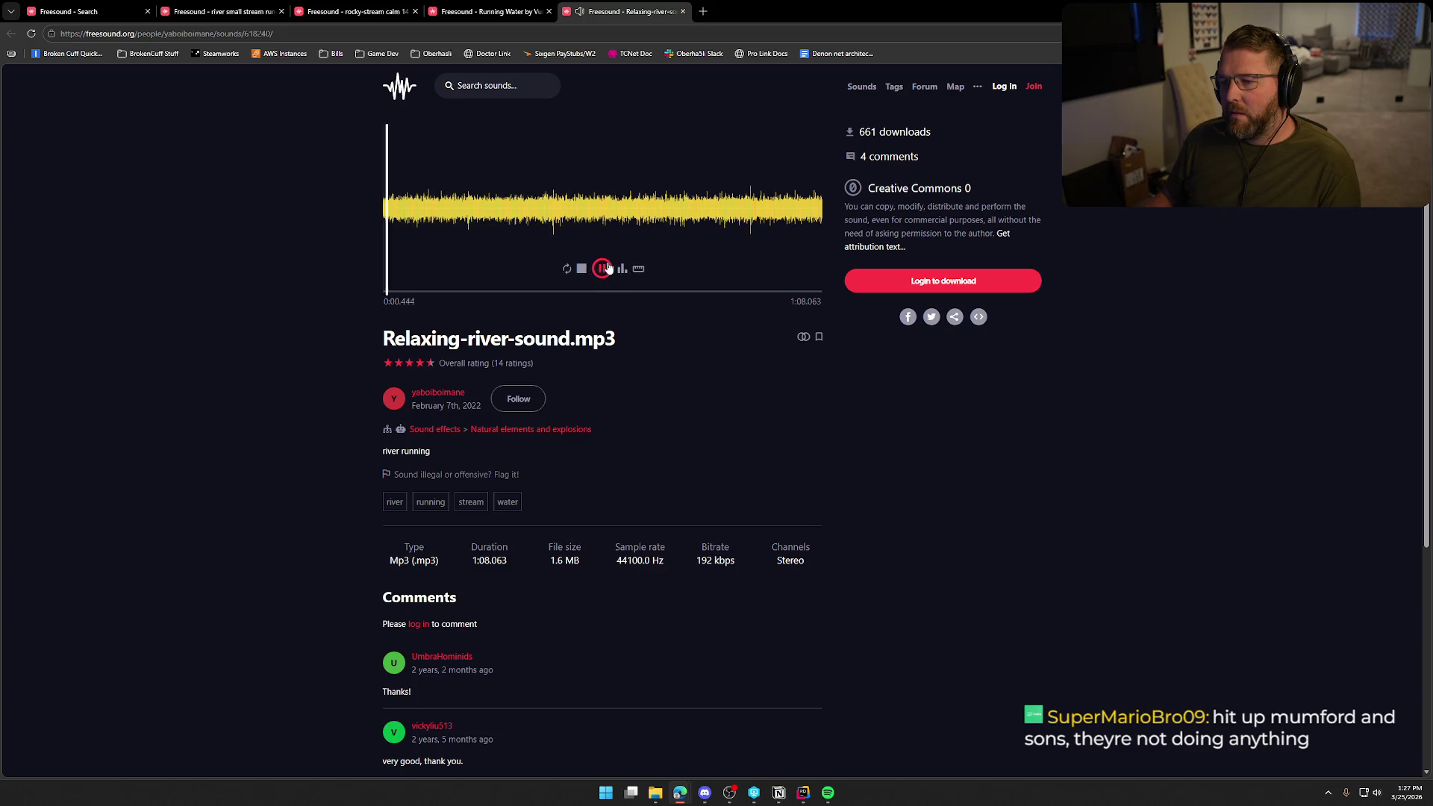
pyautogui.click(606, 268)
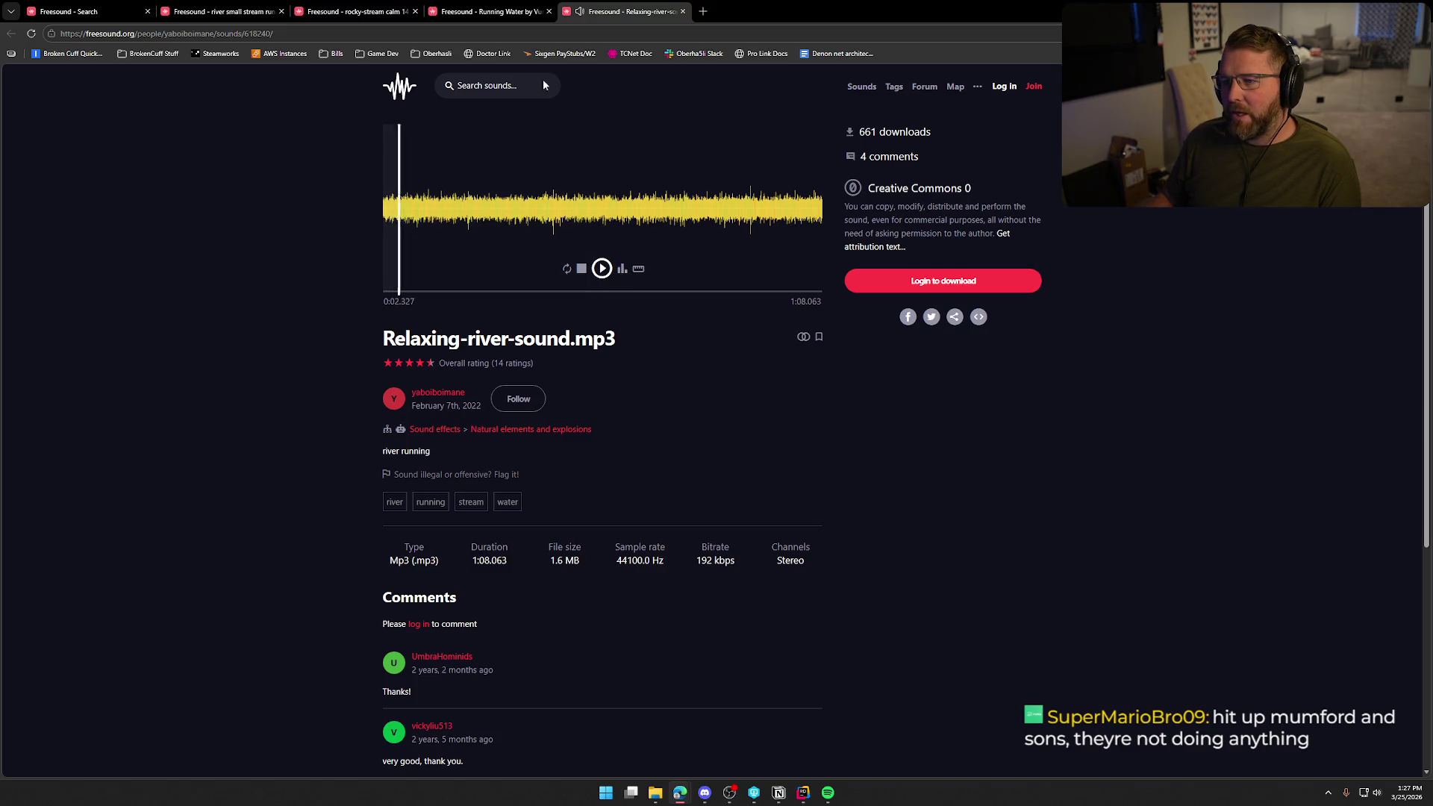
pyautogui.click(504, 15)
pyautogui.click(602, 268)
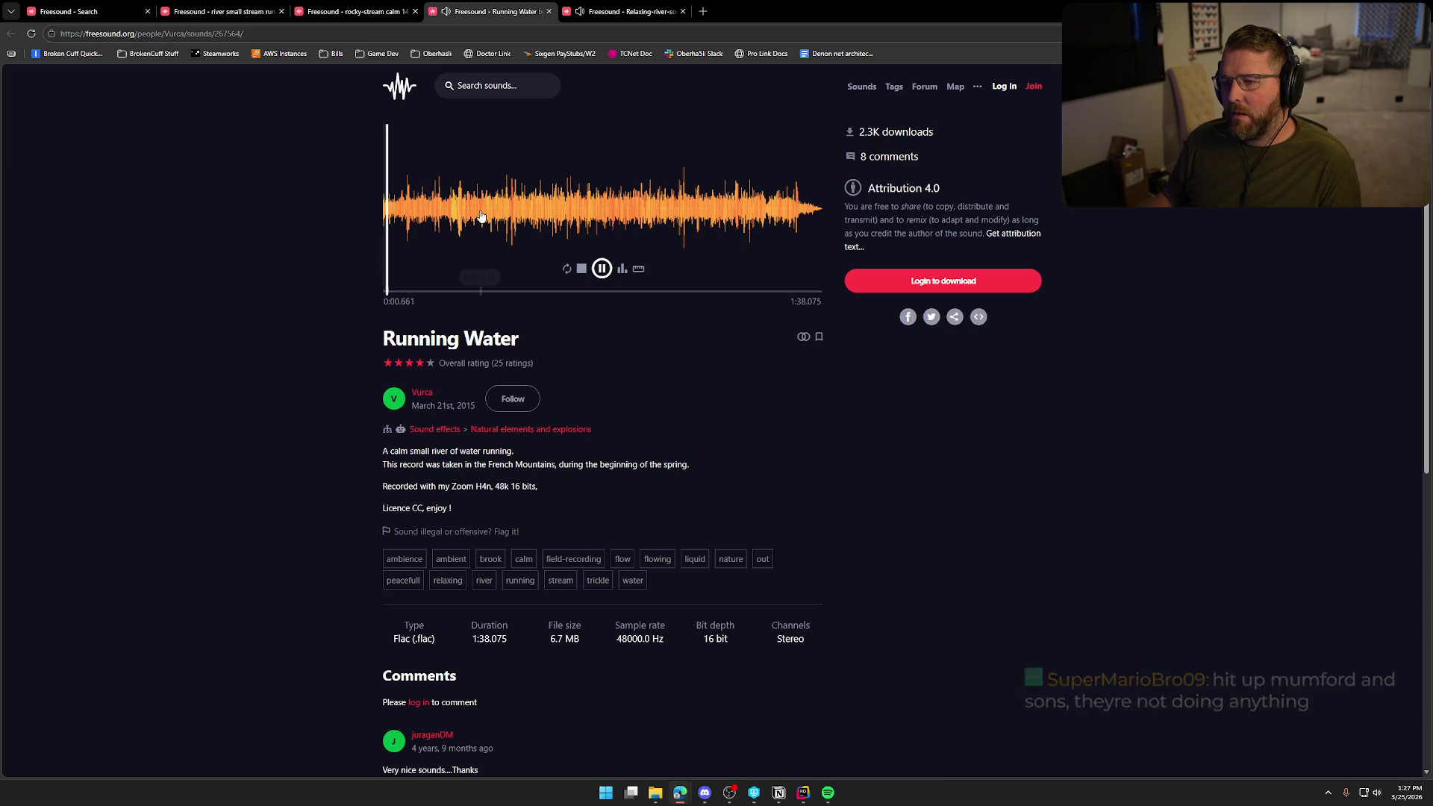
pyautogui.click(601, 268)
# - Compare the rocky-stream clip from 0:36 and the river small stream clip at 0:09 and 0:20, then return to the results
pyautogui.click(366, 15)
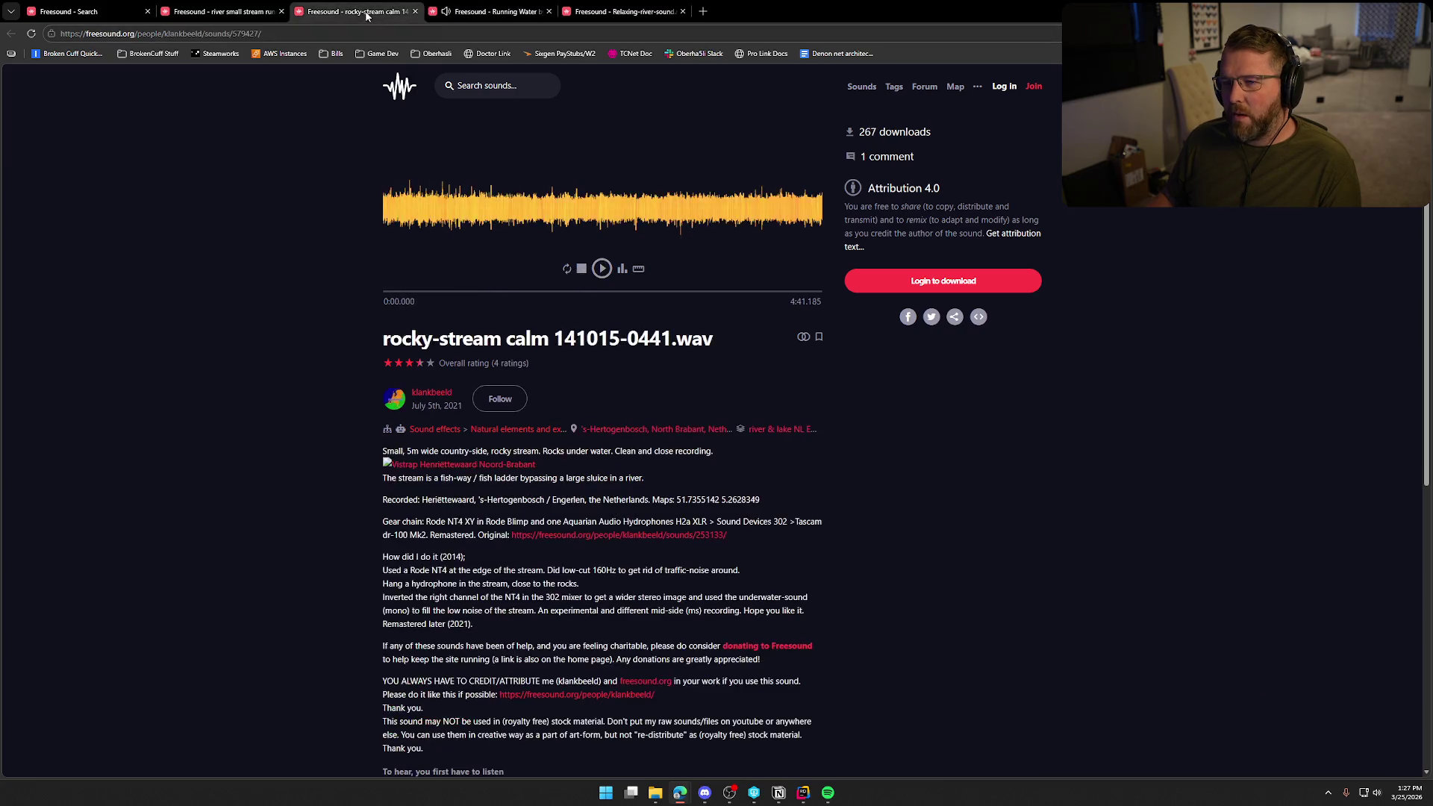
pyautogui.click(601, 269)
pyautogui.click(439, 209)
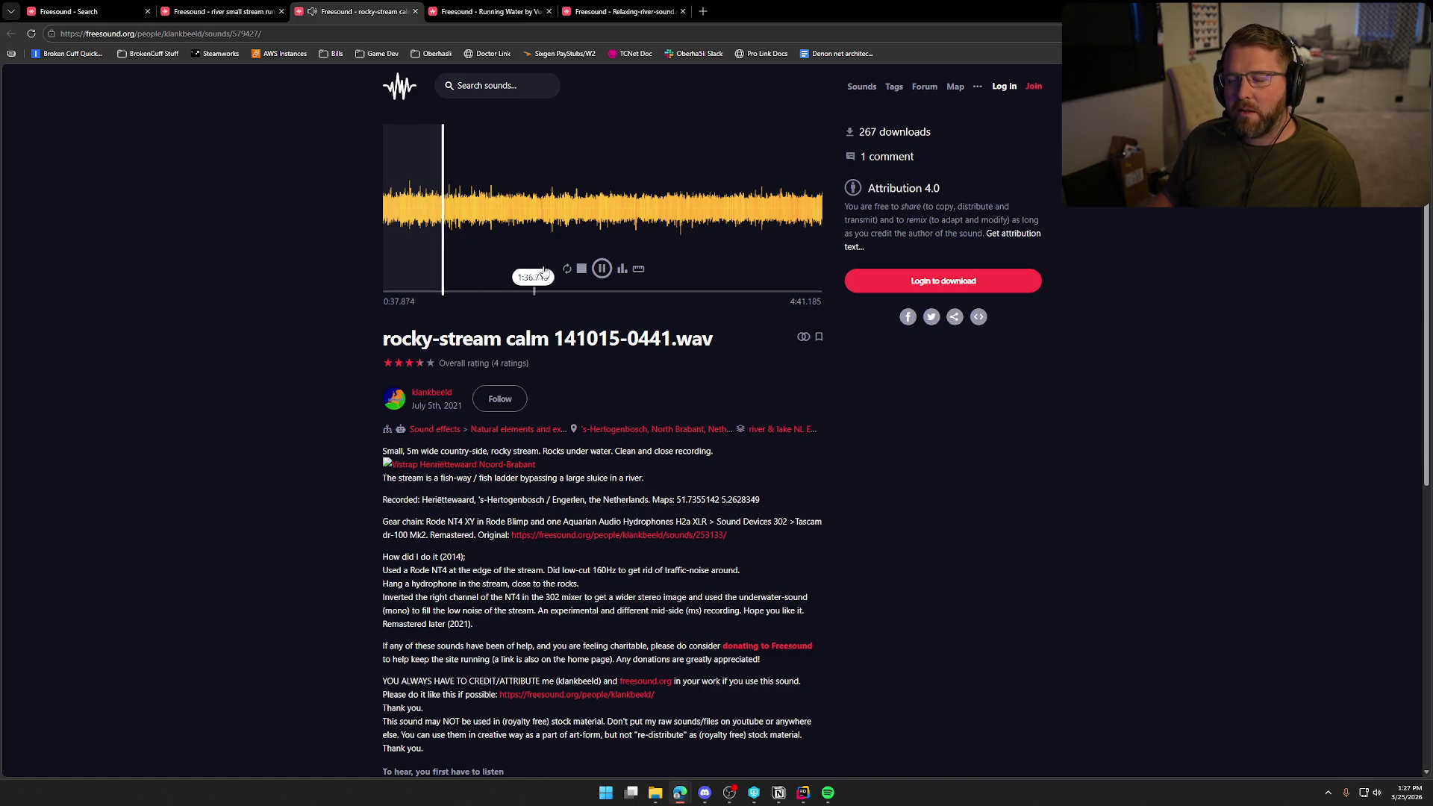
pyautogui.hotkey('ctrl', 'shift', 'Tab')
pyautogui.click(602, 269)
pyautogui.click(472, 216)
pyautogui.click(573, 210)
pyautogui.click(602, 269)
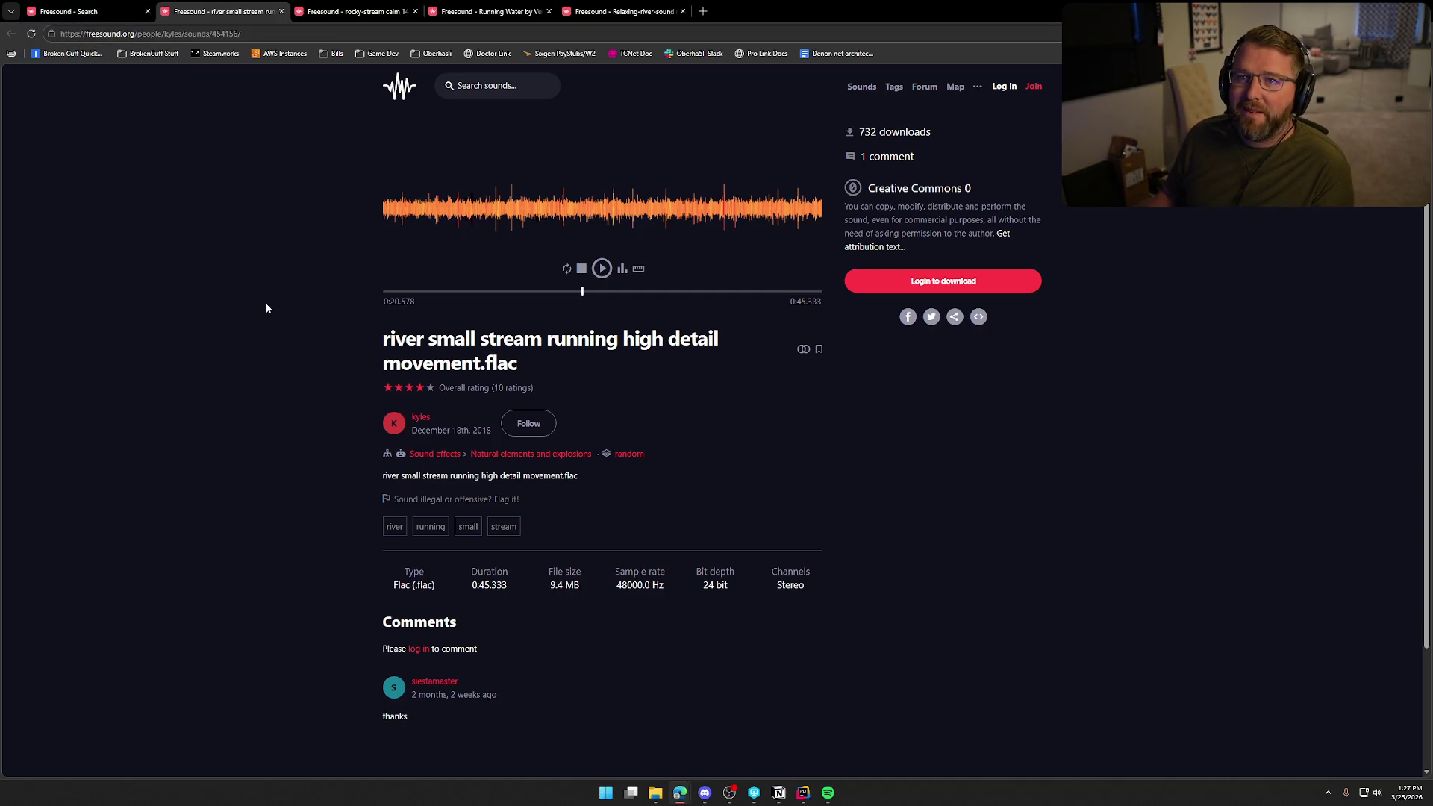
pyautogui.hotkey('ctrl', 'shift', 'Tab')
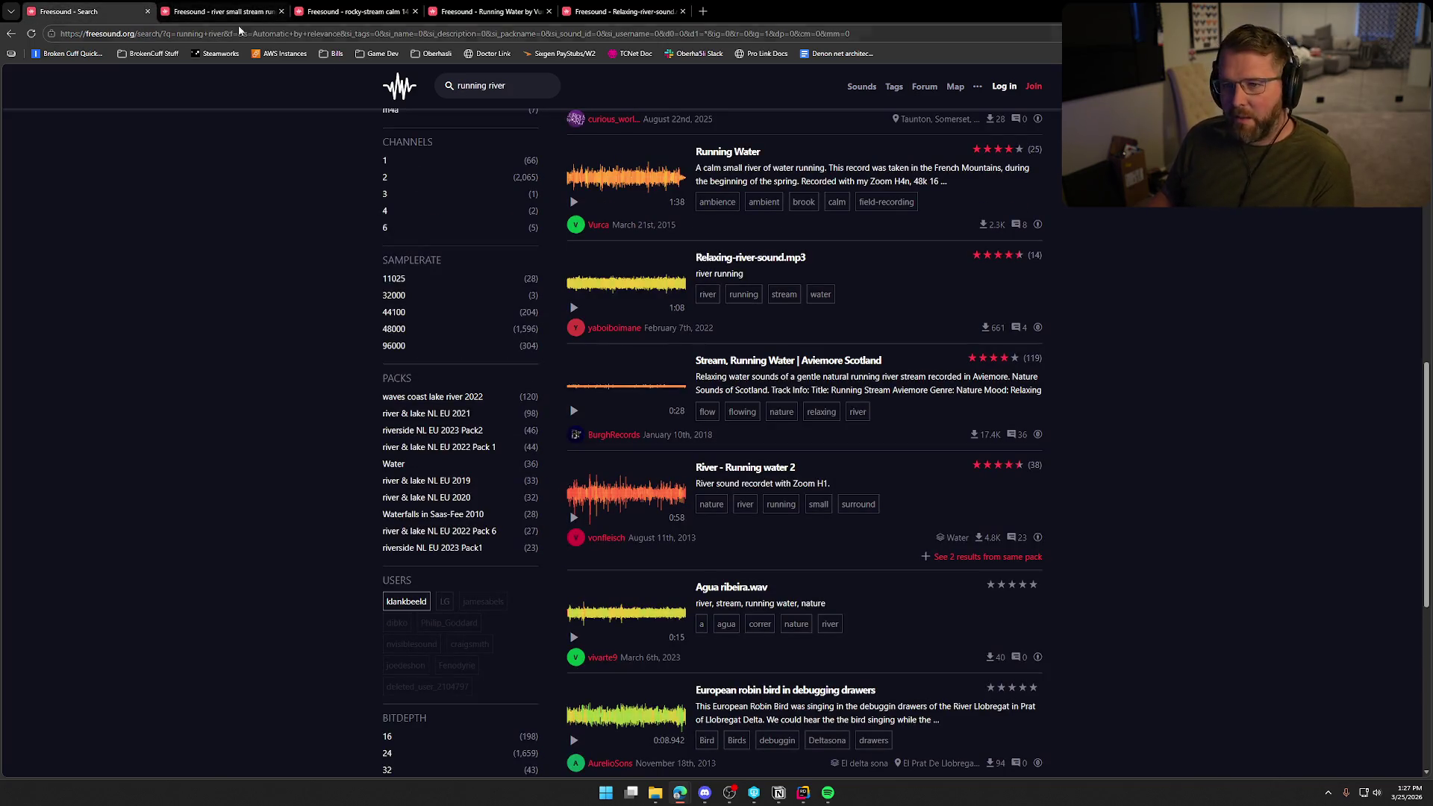
# - Search Freesound for 'splashing'
pyautogui.click(481, 85)
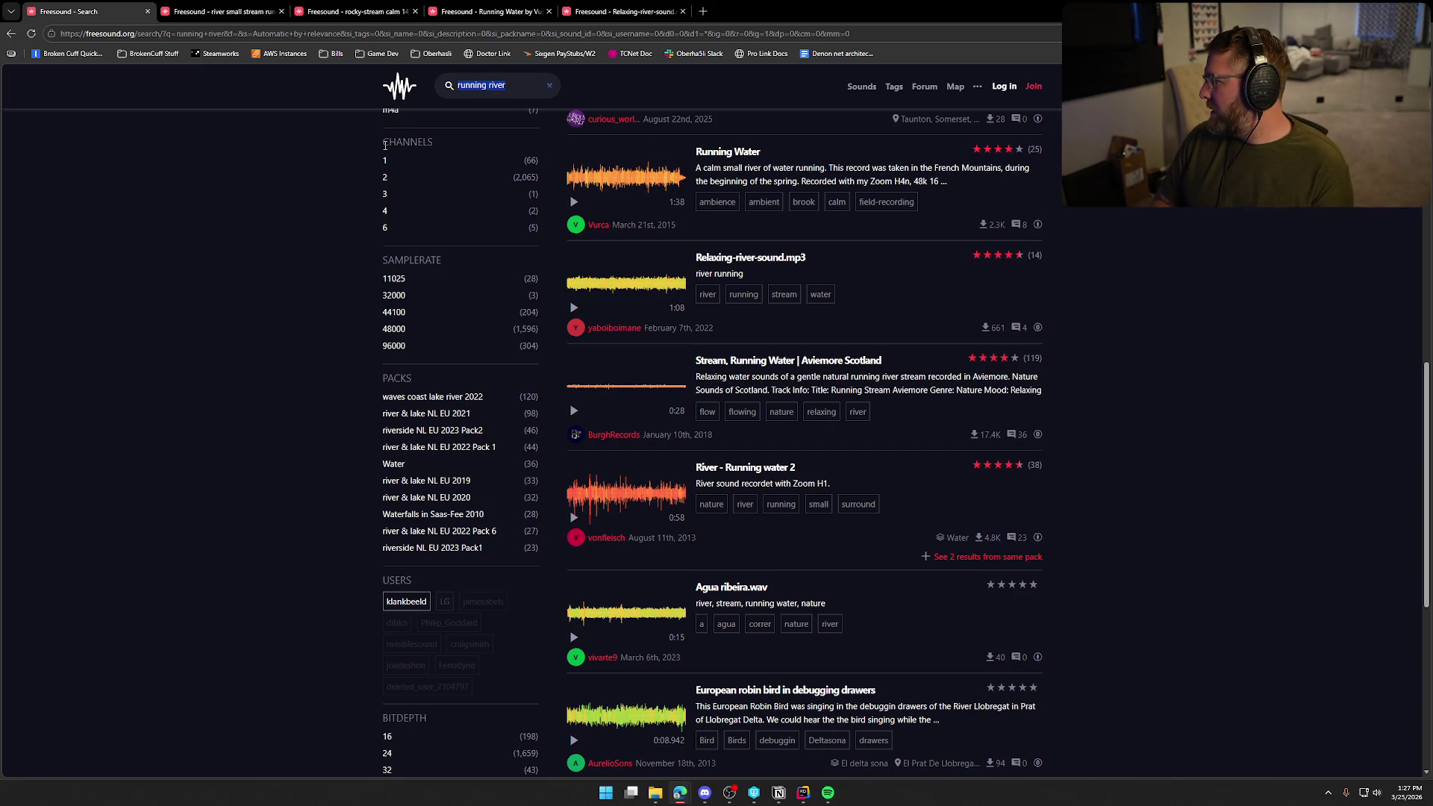
pyautogui.write('spl')
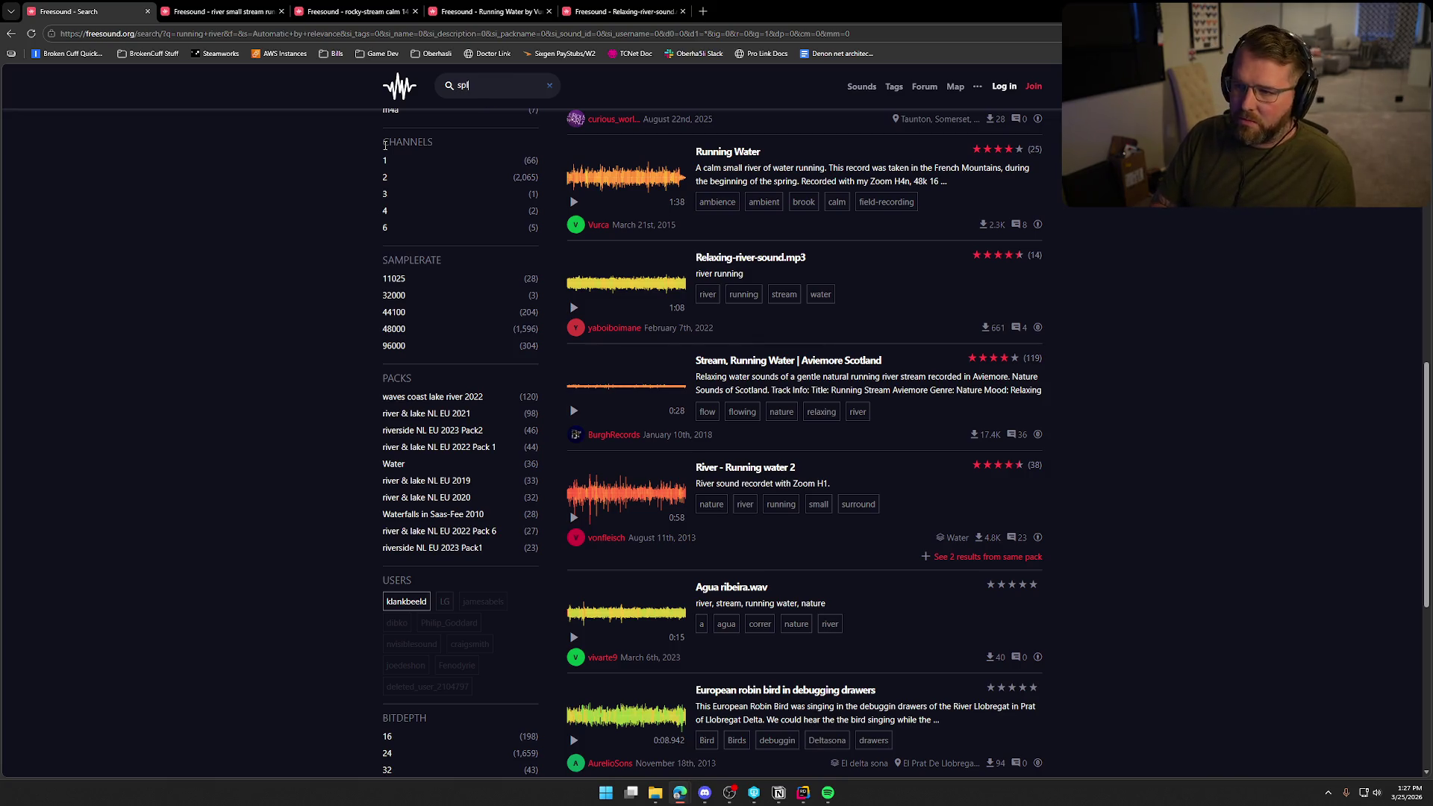
pyautogui.write('ashing')
pyautogui.press('Return')
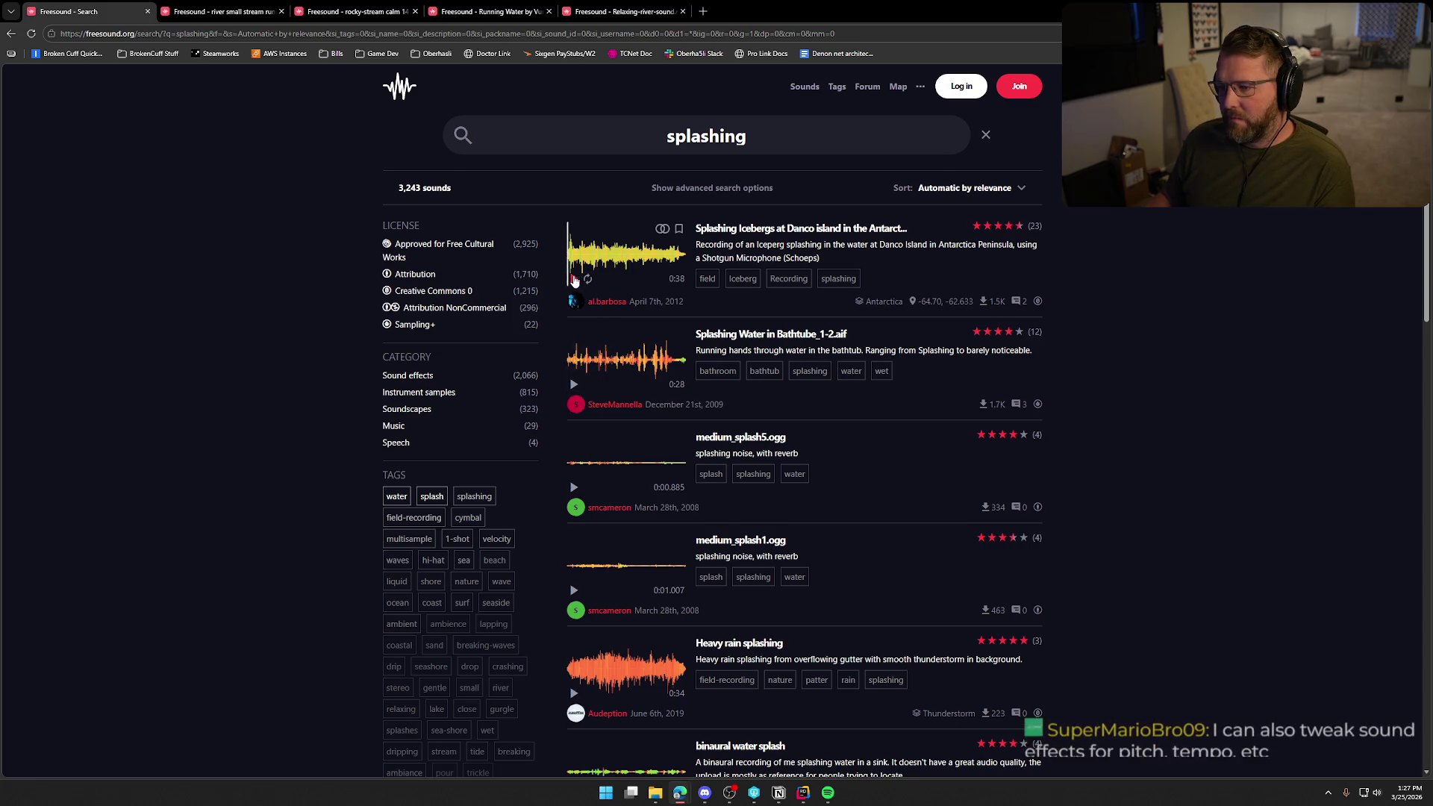
# - Preview Splashing Icebergs, Splashing Water in Bathtube, medium_splash5.ogg, medium_splash1.ogg and Heavy rain splashing
pyautogui.click(574, 278)
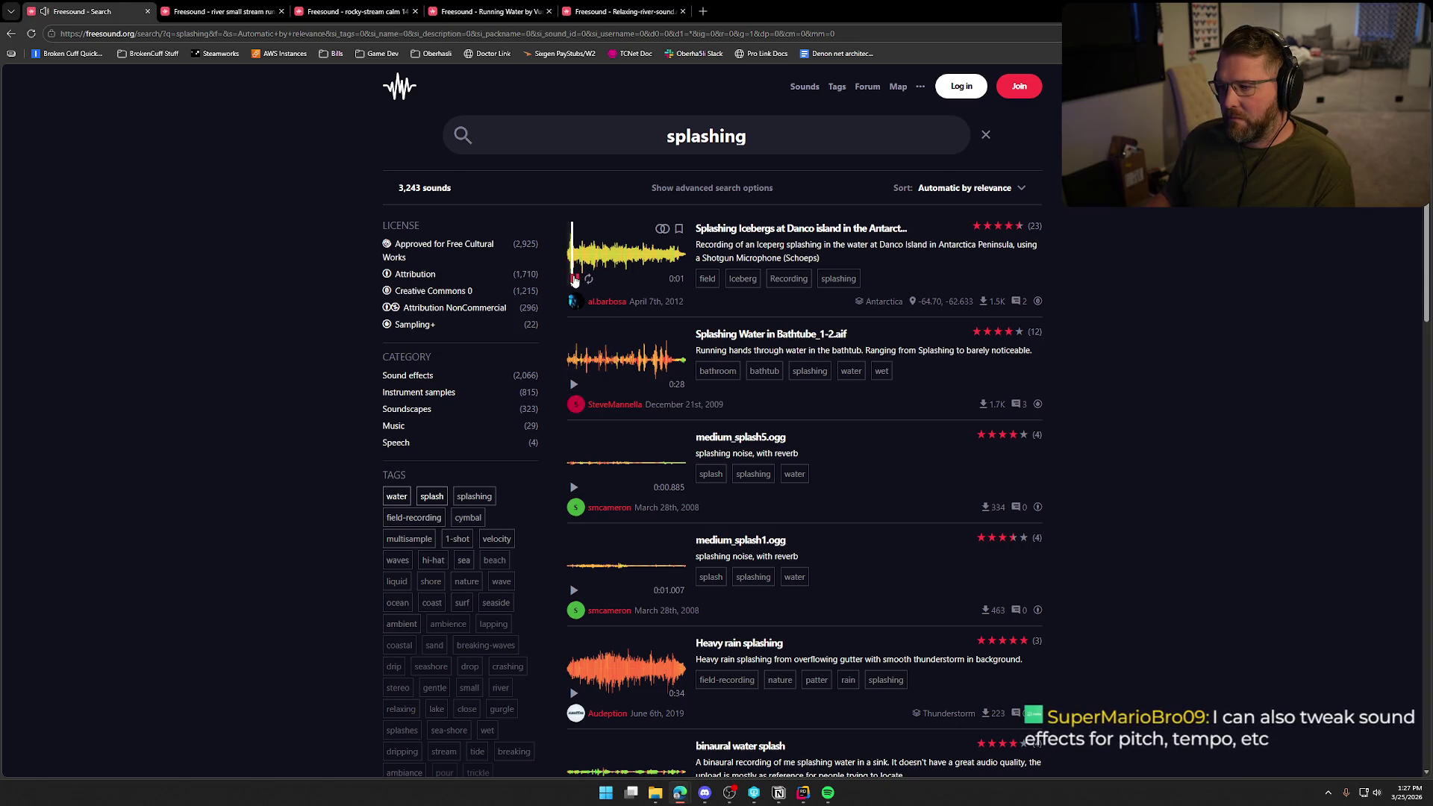
pyautogui.click(574, 385)
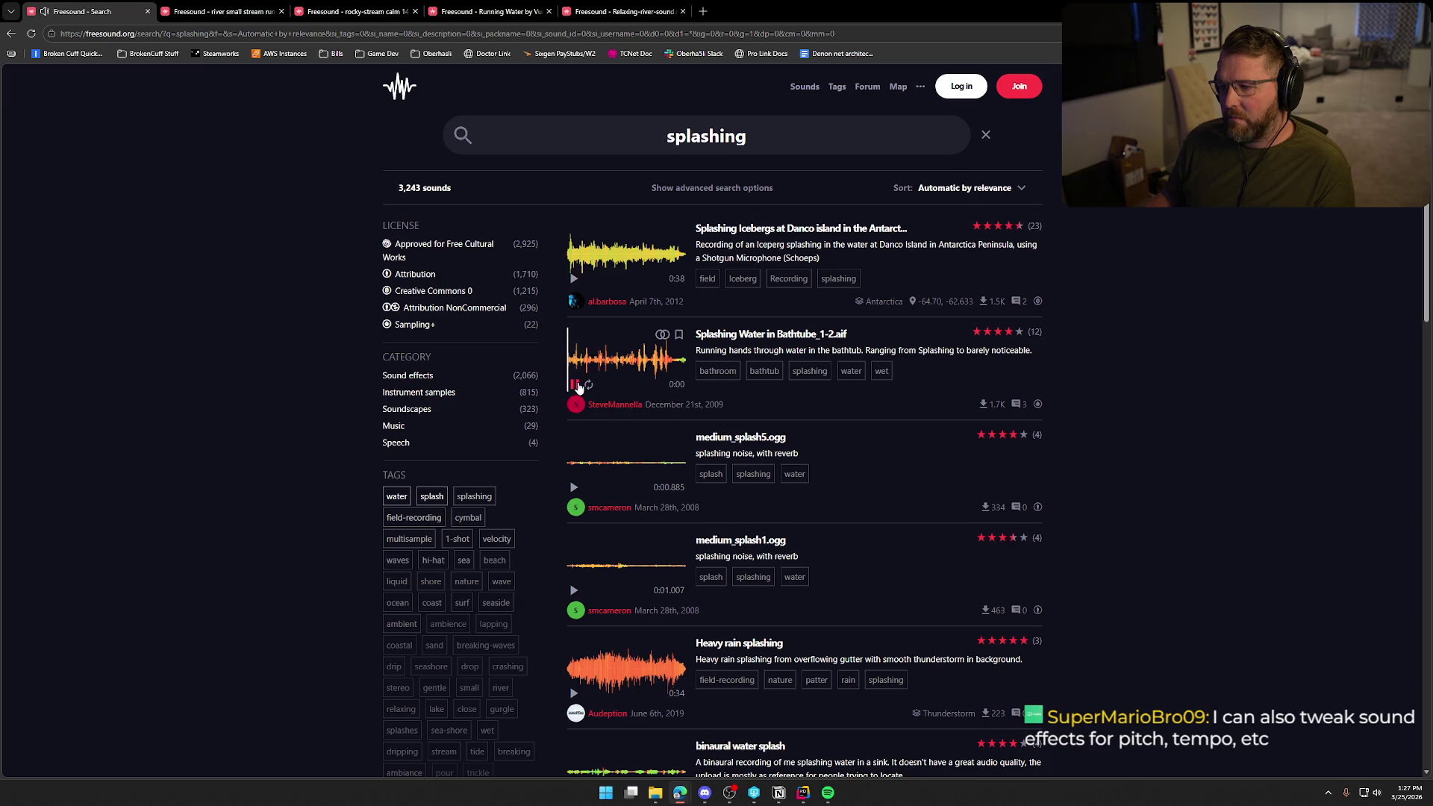
pyautogui.click(578, 387)
pyautogui.scroll(-2, 584, 296)
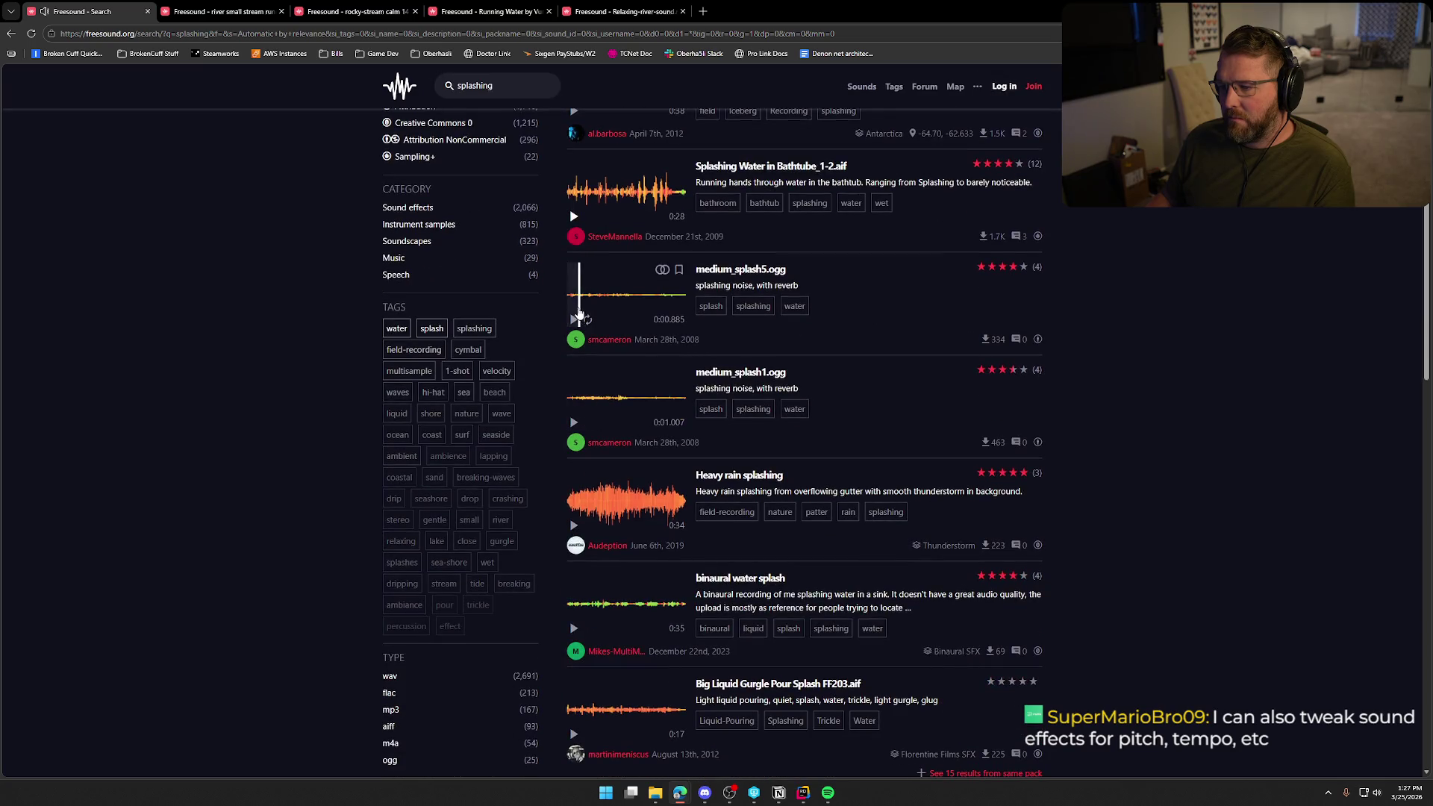
pyautogui.click(574, 320)
pyautogui.scroll(-1, 574, 322)
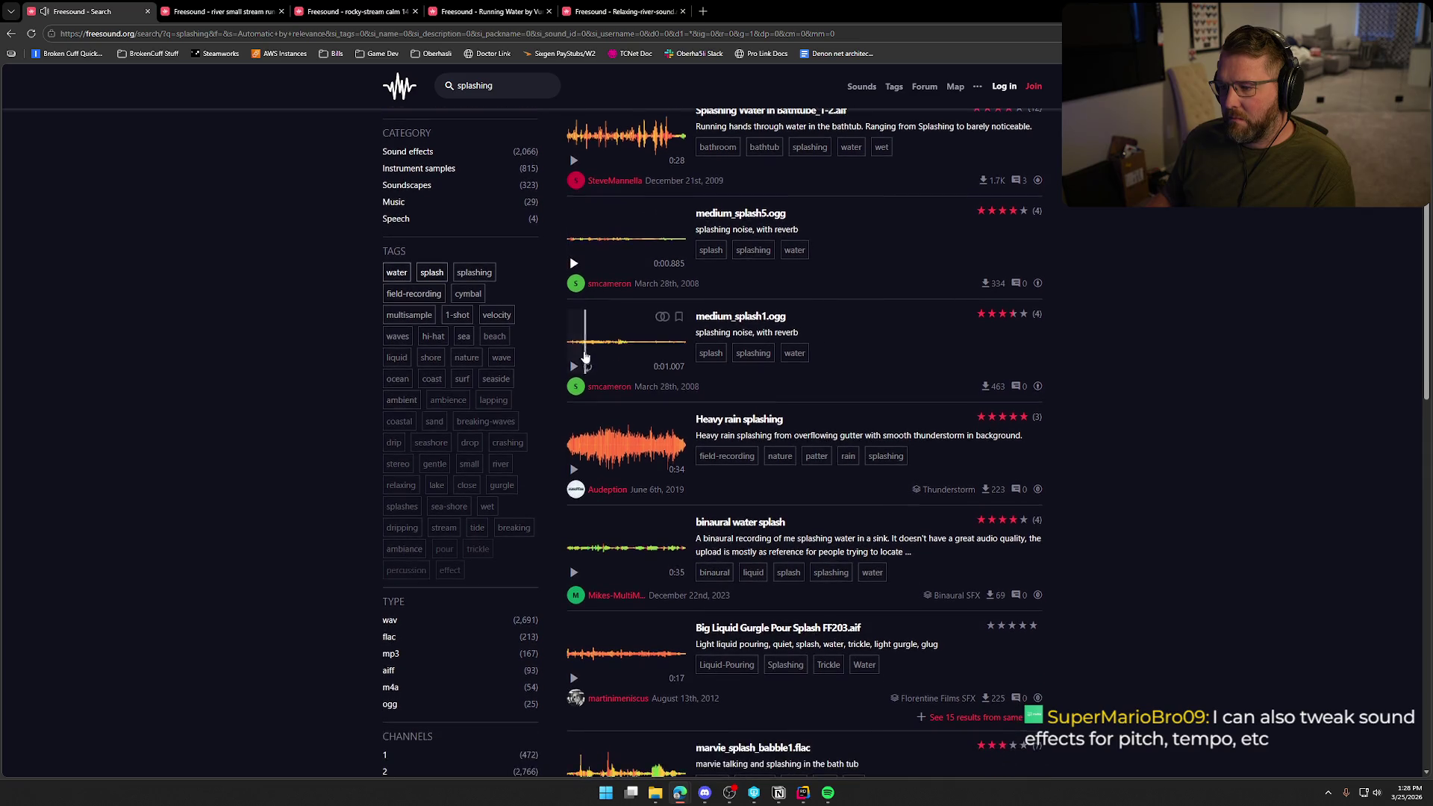
pyautogui.click(575, 422)
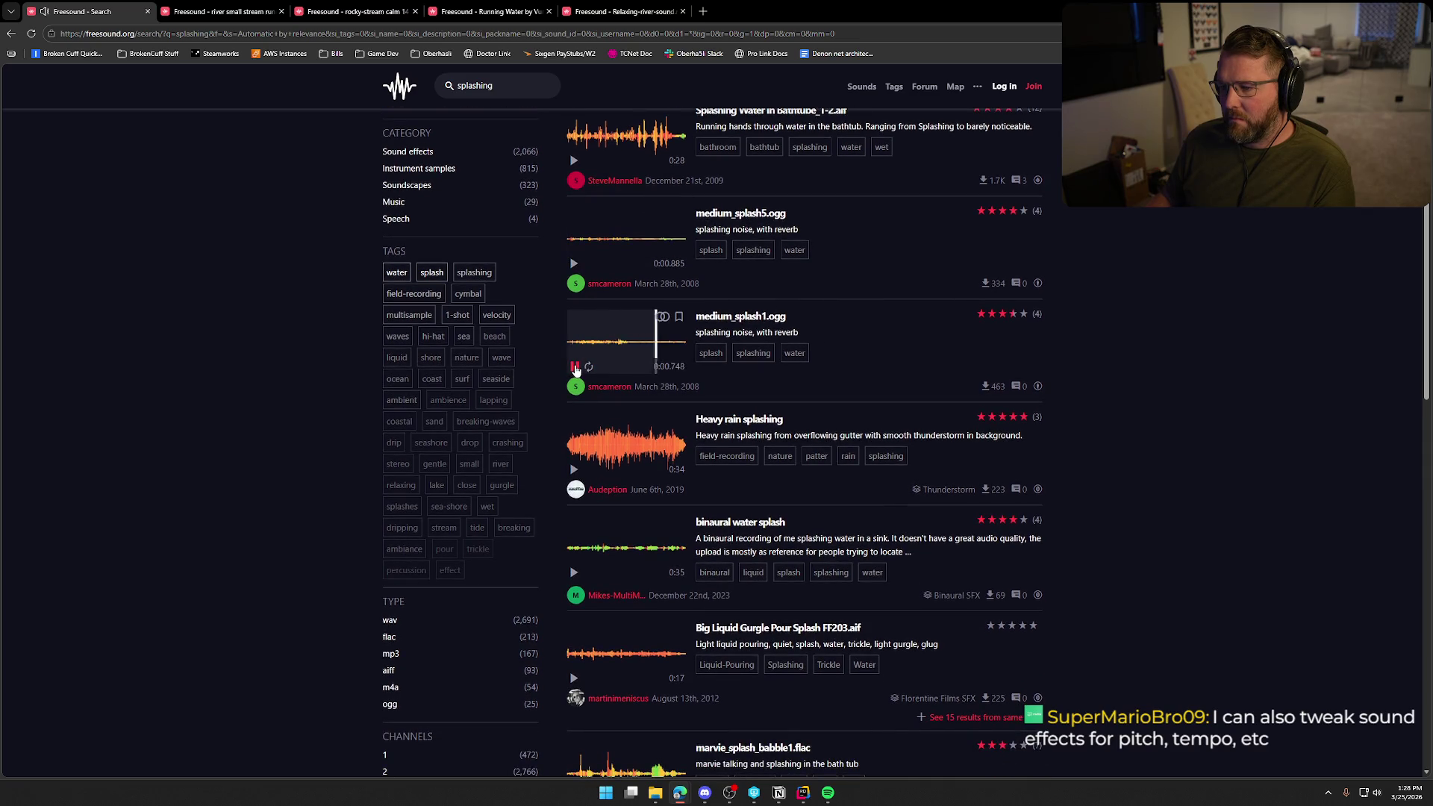
pyautogui.scroll(-2, 576, 369)
pyautogui.click(575, 360)
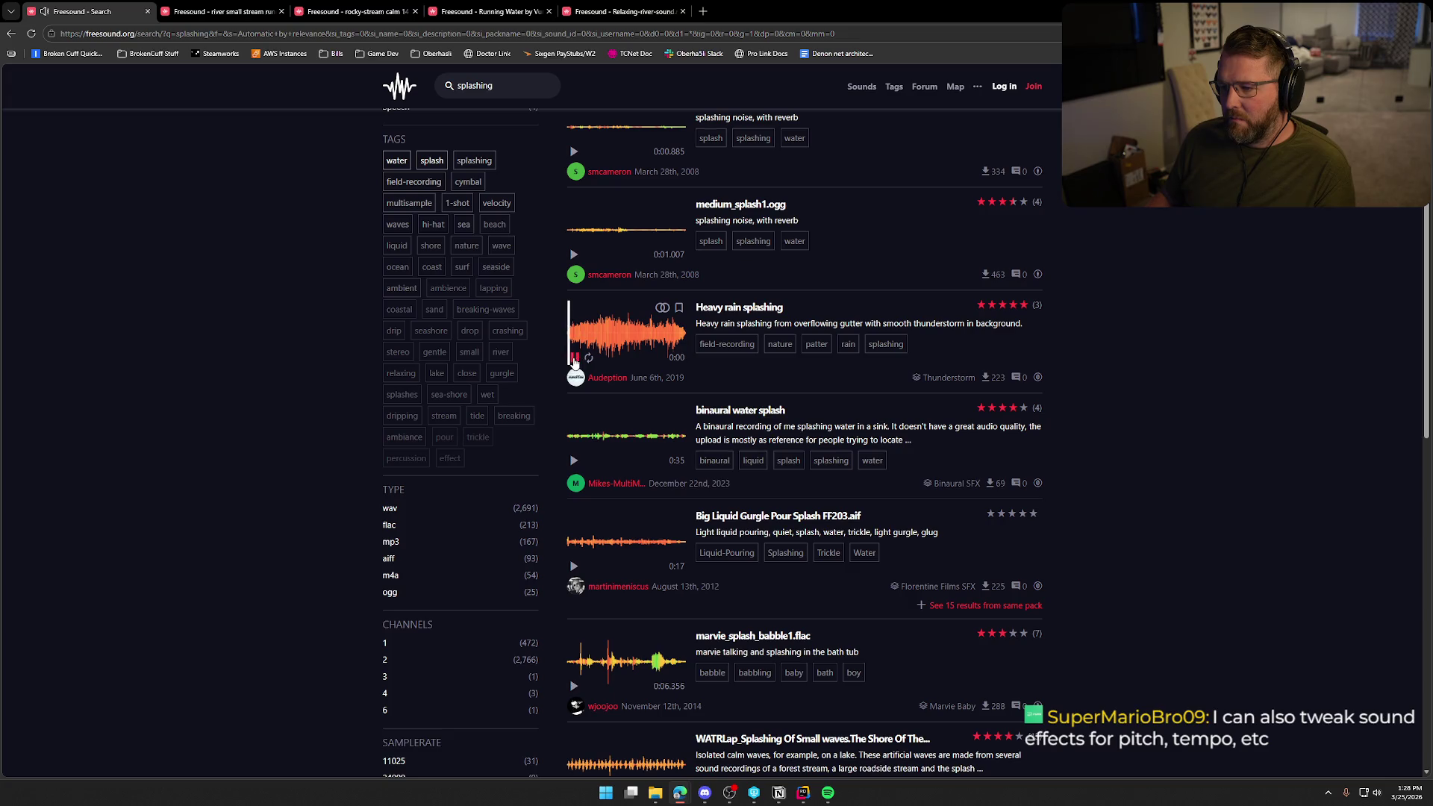